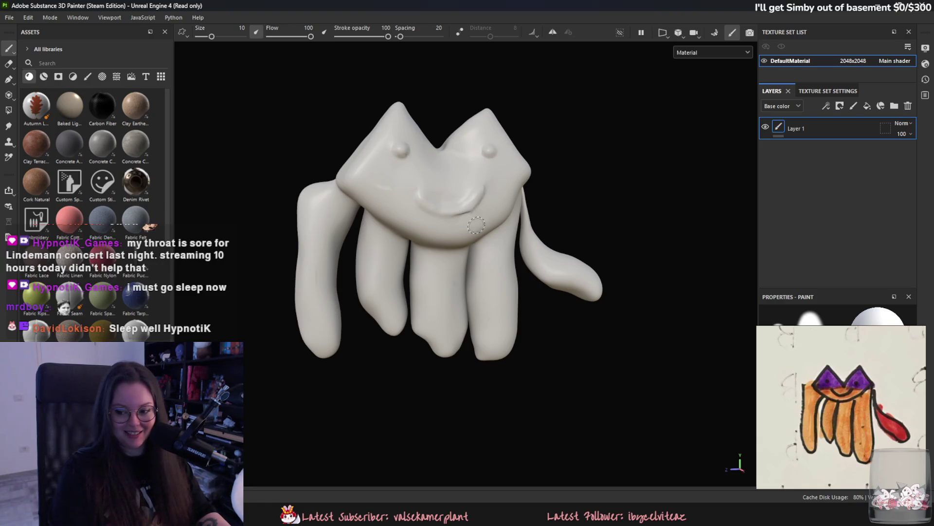
Frame the creature, add a fill layer above Layer 1, then move Steam over the project.
{"action": "left_click_drag", "start_coordinate": [342, 233], "coordinate": [640, 148], "text": "alt"}
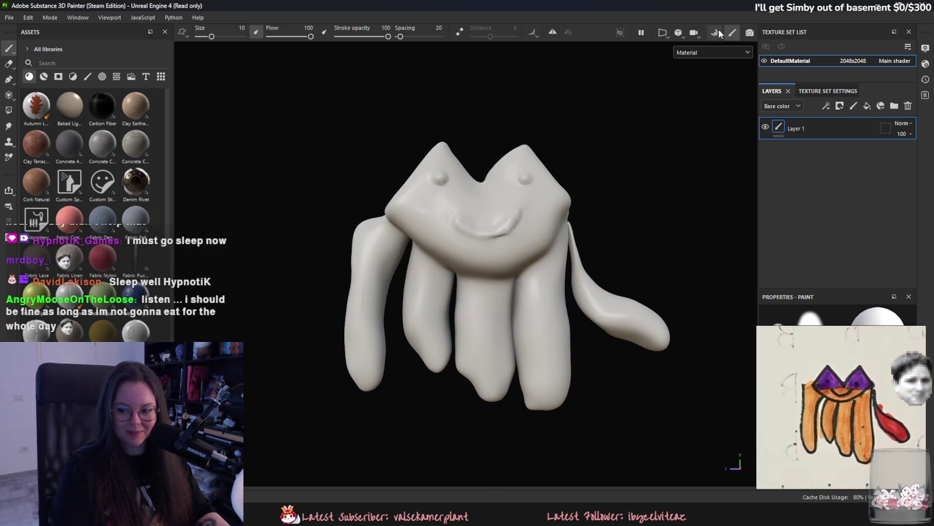
{"action": "scroll", "coordinate": [736, 199], "scroll_direction": "up", "scroll_amount": 2}
{"action": "scroll", "coordinate": [556, 244], "scroll_direction": "up", "scroll_amount": 2}
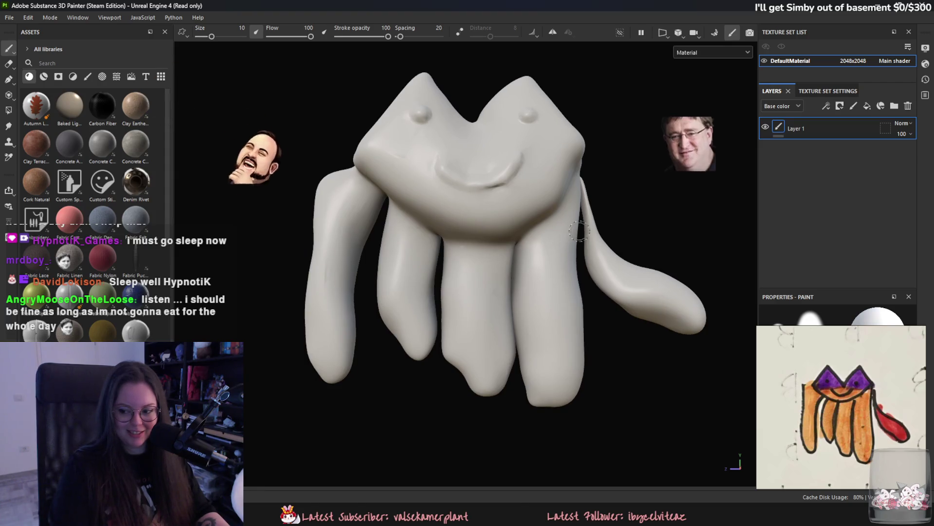
{"action": "middle_click_drag", "start_coordinate": [572, 234], "coordinate": [564, 210], "text": "alt"}
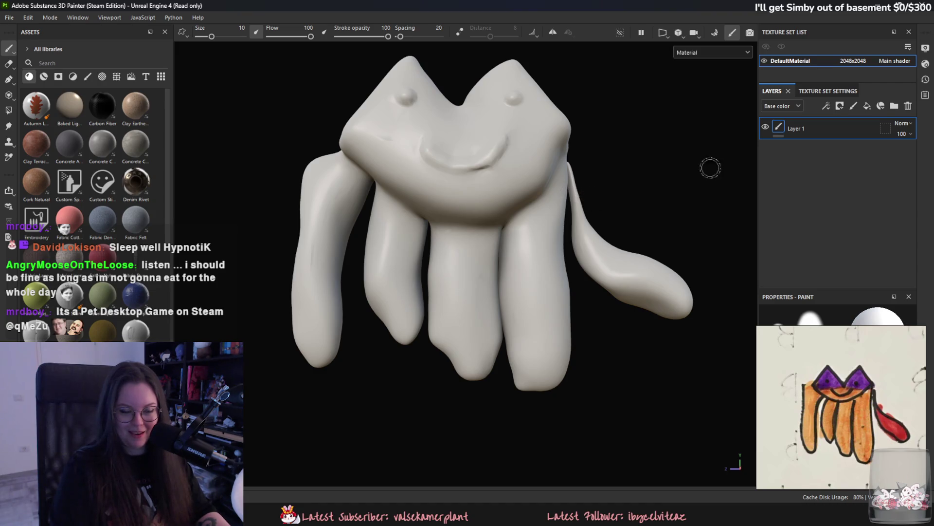
{"action": "left_click", "coordinate": [871, 105]}
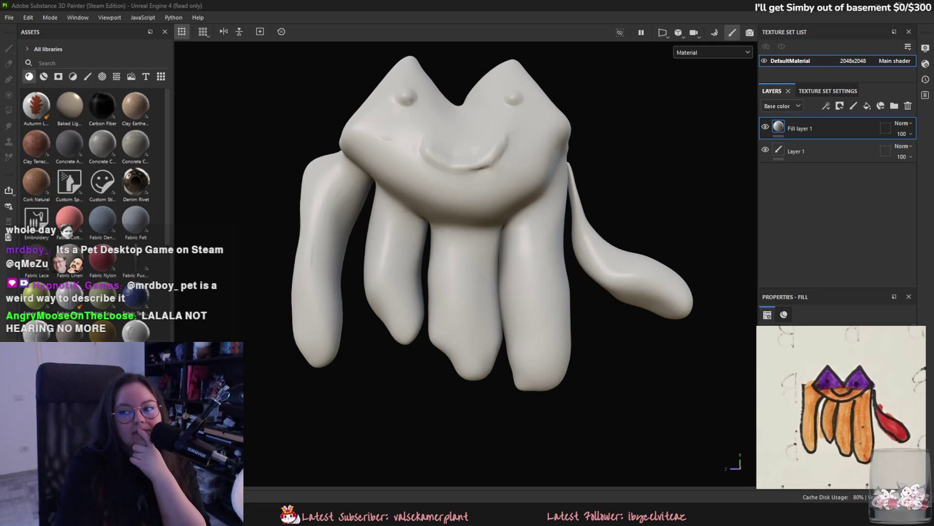
{"action": "key", "text": "alt+Tab"}
{"action": "left_click_drag", "start_coordinate": [681, 59], "coordinate": [597, 61]}
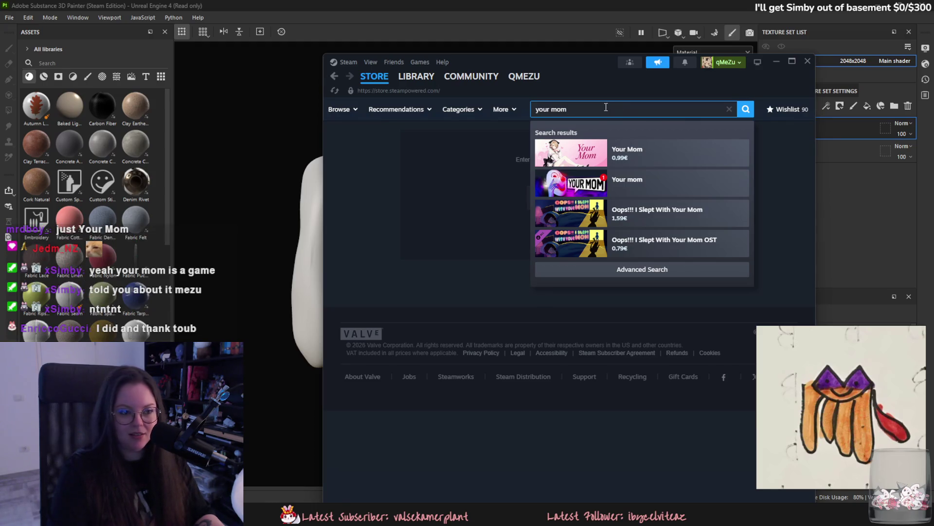
Delete the 'your mom' text from the Steam store search box.
{"action": "key", "text": "BackSpace"}
Minimize the Steam window to reveal the Substance Painter project.
{"action": "left_click", "coordinate": [777, 61]}
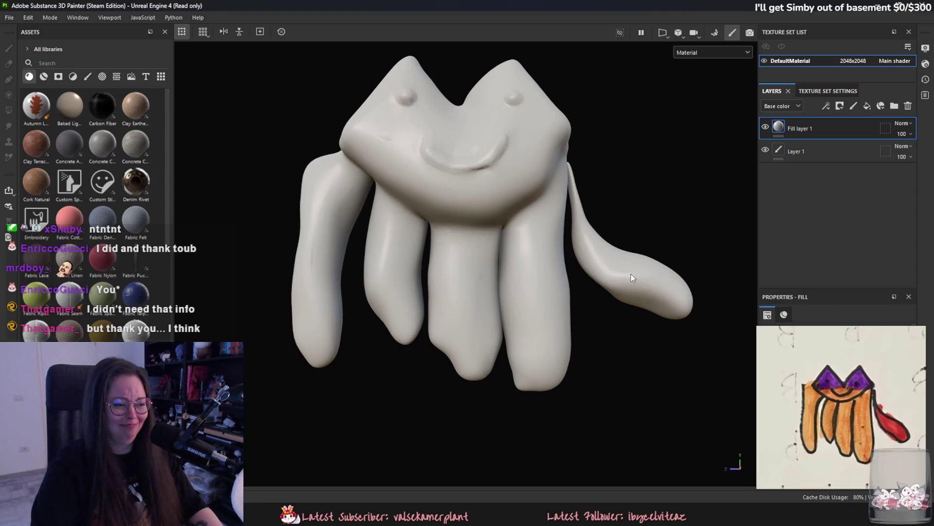
Colour Fill layer 1 with orange sampled from the reference drawing and raise its roughness.
{"action": "left_click_drag", "start_coordinate": [630, 211], "coordinate": [626, 205], "text": "alt"}
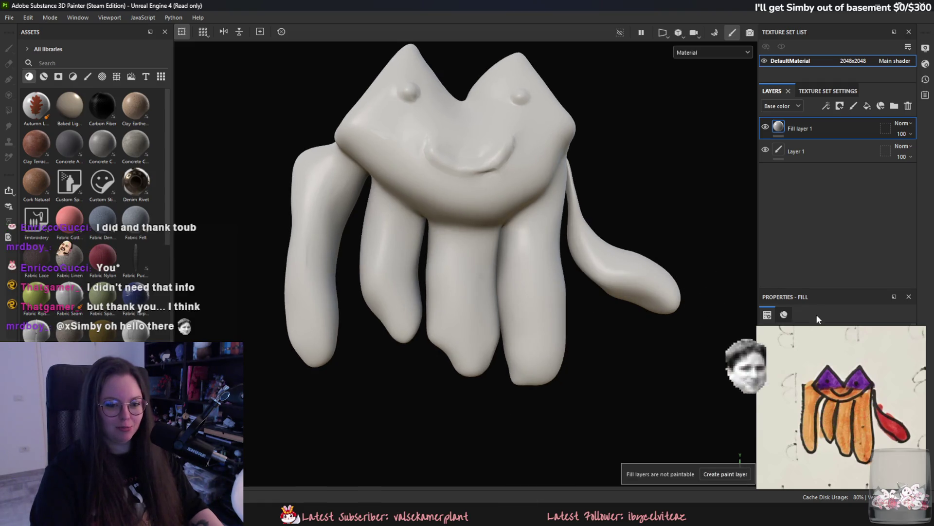
{"action": "mouse_move", "coordinate": [824, 326]}
{"action": "left_mouse_down"}
{"action": "mouse_move", "coordinate": [815, 293]}
{"action": "mouse_move", "coordinate": [693, 267]}
{"action": "mouse_move", "coordinate": [646, 290]}
{"action": "left_mouse_up"}
{"action": "mouse_move", "coordinate": [563, 250]}
{"action": "left_mouse_down", "text": "alt"}
{"action": "mouse_move", "coordinate": [506, 250]}
{"action": "mouse_move", "coordinate": [513, 259]}
{"action": "left_mouse_up", "text": "alt"}
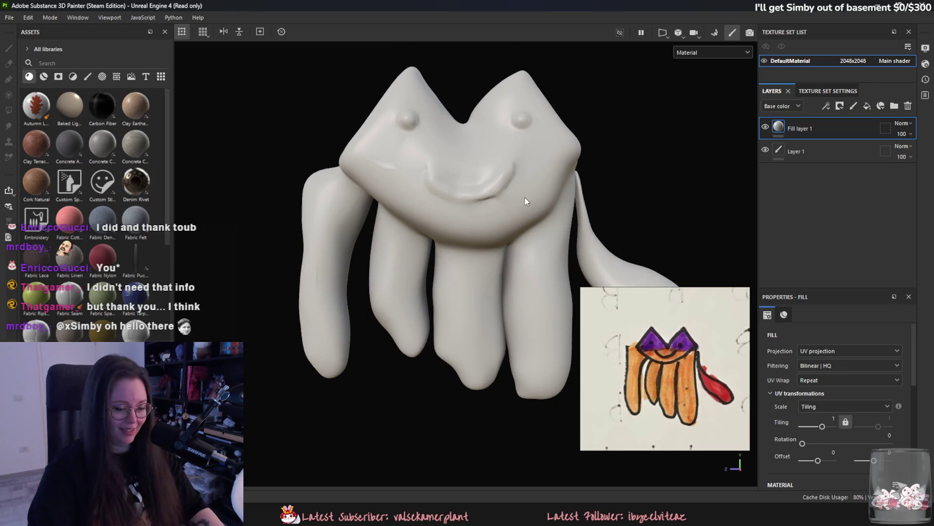
{"action": "left_click_drag", "start_coordinate": [525, 197], "coordinate": [534, 216], "text": "alt"}
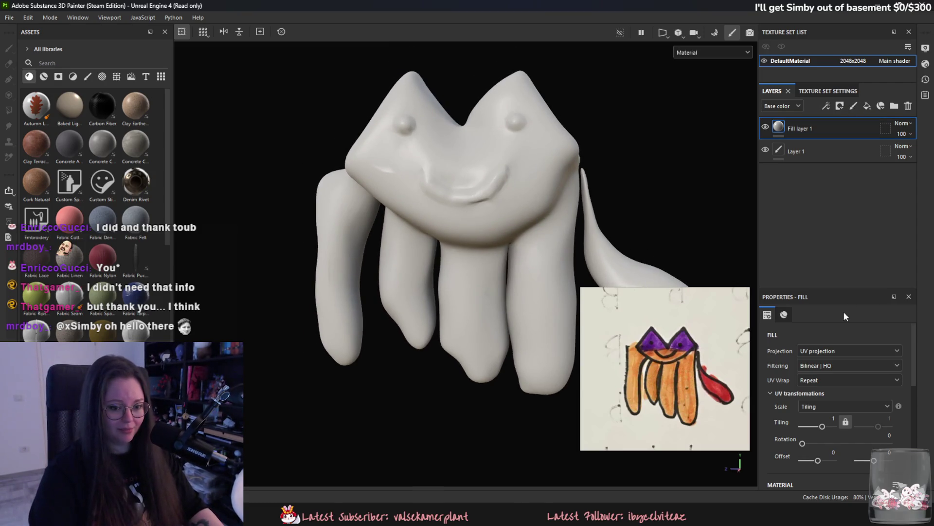
{"action": "scroll", "coordinate": [866, 413], "scroll_direction": "down", "scroll_amount": 3}
{"action": "left_click", "coordinate": [897, 459]}
{"action": "left_click", "coordinate": [687, 391]}
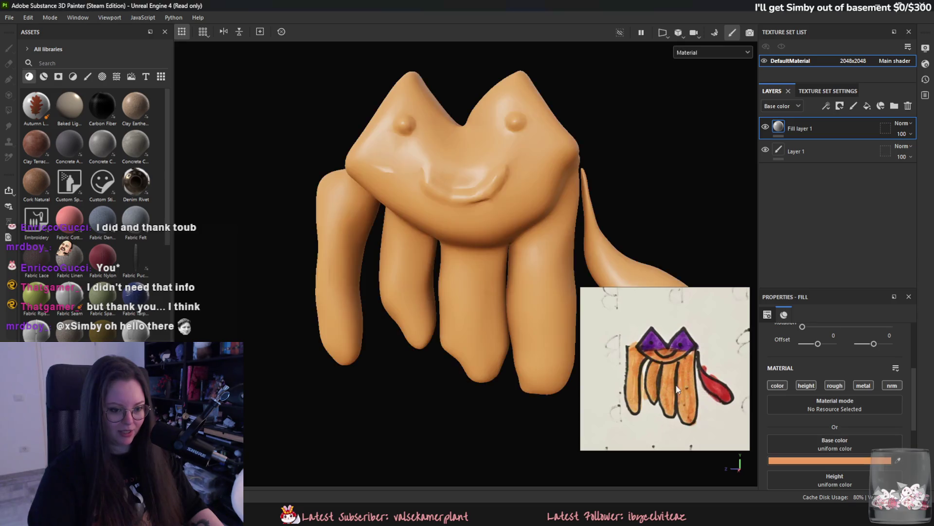
{"action": "scroll", "coordinate": [528, 297], "scroll_direction": "up", "scroll_amount": 1}
{"action": "scroll", "coordinate": [844, 402], "scroll_direction": "down", "scroll_amount": 3}
{"action": "left_click_drag", "start_coordinate": [804, 429], "coordinate": [871, 429]}
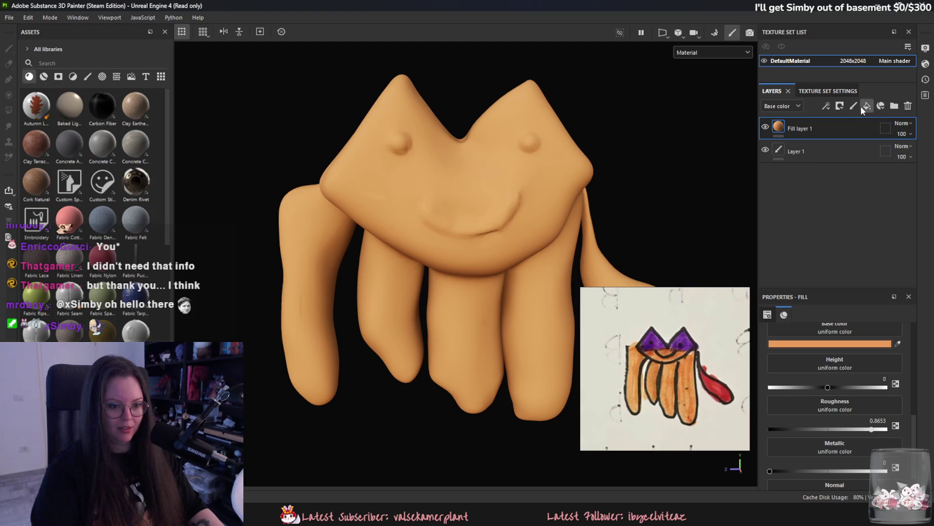
Add Fill layer 2 with purple sampled from the drawing's eye and higher roughness.
{"action": "left_click", "coordinate": [865, 106]}
{"action": "left_click", "coordinate": [898, 343]}
{"action": "left_click", "coordinate": [686, 339]}
{"action": "left_click", "coordinate": [861, 430]}
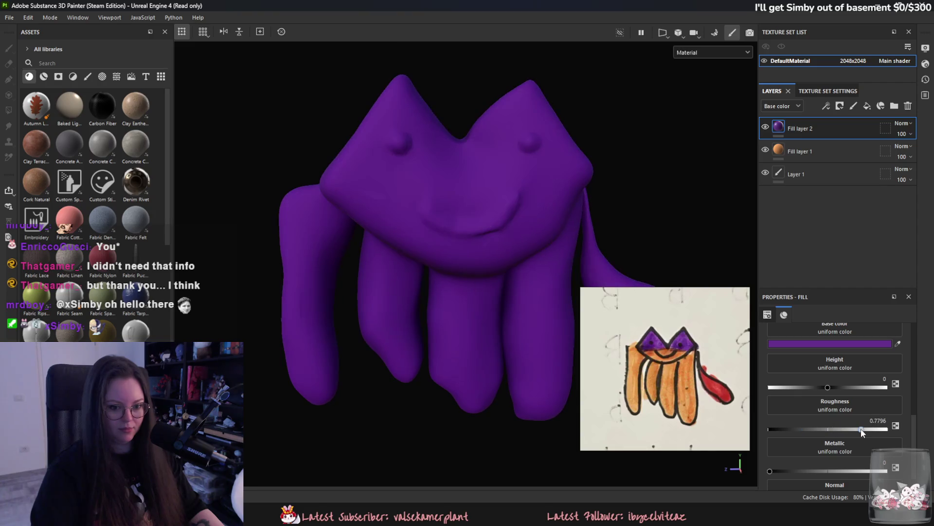
{"action": "right_click", "coordinate": [822, 128]}
Give Fill layer 2 a black mask with a paint effect and choose the Artistic Hair brush.
{"action": "left_click", "coordinate": [839, 19]}
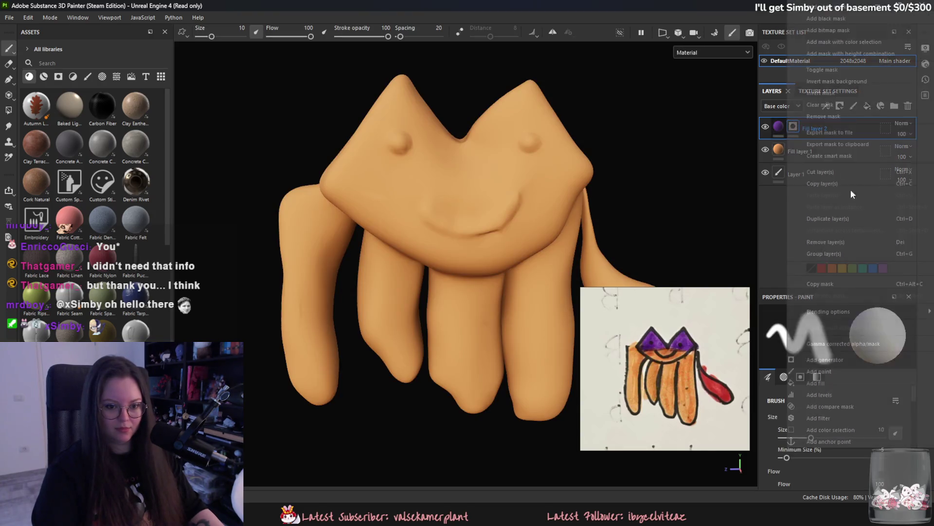
{"action": "right_click", "coordinate": [841, 128]}
{"action": "left_click", "coordinate": [828, 371]}
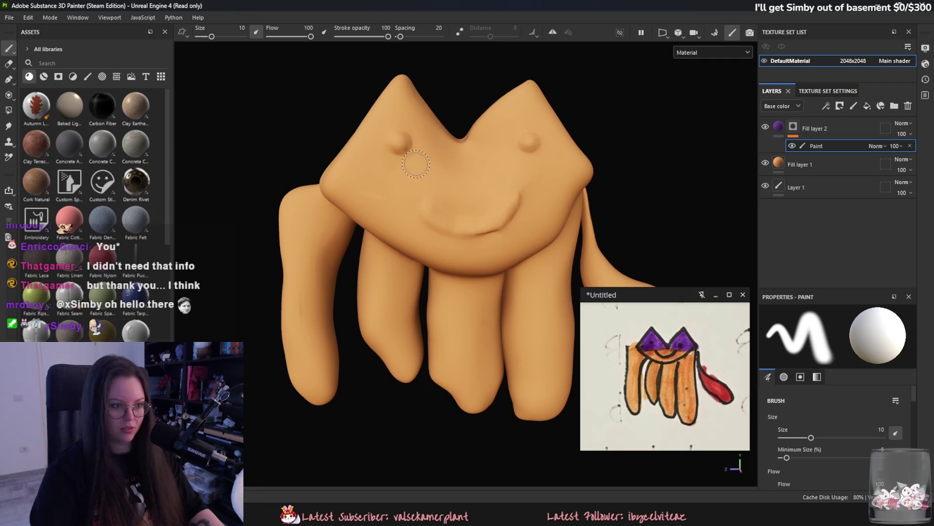
{"action": "left_click", "coordinate": [88, 77]}
{"action": "left_click", "coordinate": [103, 105]}
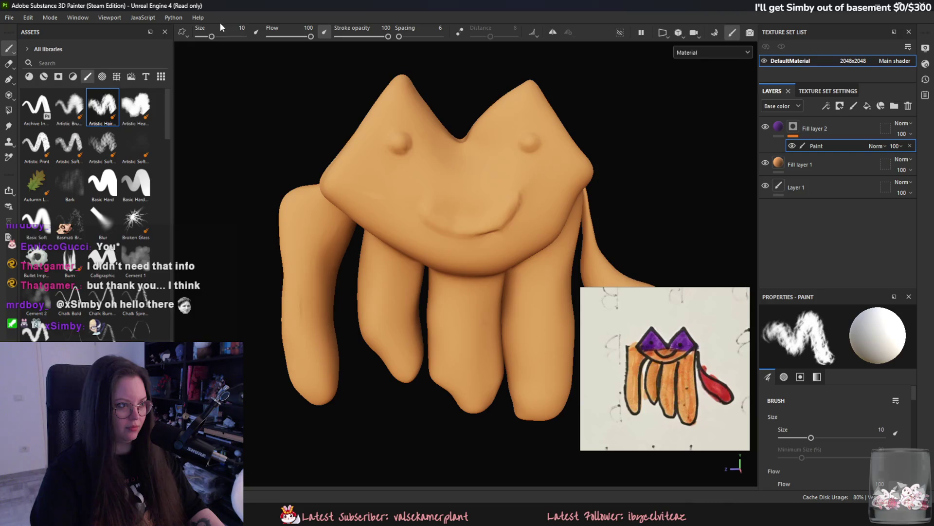
Paint purple onto both head peaks, touching up with the Artistic Heavy brush at 25.51.
{"action": "left_click_drag", "start_coordinate": [212, 36], "coordinate": [235, 37]}
{"action": "mouse_move", "coordinate": [439, 113]}
{"action": "left_mouse_down"}
{"action": "mouse_move", "coordinate": [427, 73]}
{"action": "mouse_move", "coordinate": [489, 53]}
{"action": "mouse_move", "coordinate": [510, 83]}
{"action": "left_mouse_up"}
{"action": "left_click_drag", "start_coordinate": [235, 37], "coordinate": [229, 36]}
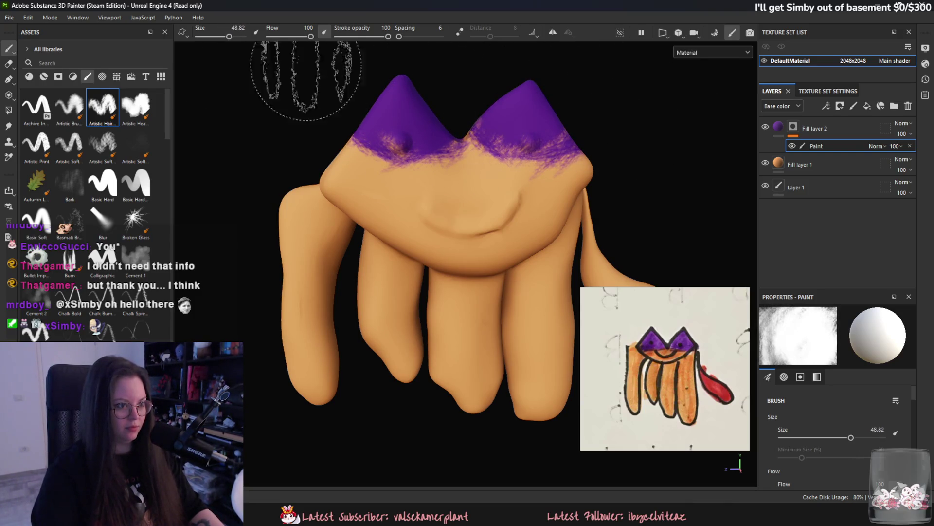
{"action": "mouse_move", "coordinate": [445, 105]}
{"action": "left_mouse_down", "text": "alt"}
{"action": "mouse_move", "coordinate": [605, 135]}
{"action": "mouse_move", "coordinate": [479, 107]}
{"action": "mouse_move", "coordinate": [463, 83]}
{"action": "mouse_move", "coordinate": [403, 109]}
{"action": "mouse_move", "coordinate": [501, 198]}
{"action": "mouse_move", "coordinate": [434, 124]}
{"action": "mouse_move", "coordinate": [695, 156]}
{"action": "mouse_move", "coordinate": [589, 146]}
{"action": "mouse_move", "coordinate": [591, 136]}
{"action": "left_mouse_up", "text": "alt"}
{"action": "left_click_drag", "start_coordinate": [229, 37], "coordinate": [221, 37]}
{"action": "left_click", "coordinate": [136, 107]}
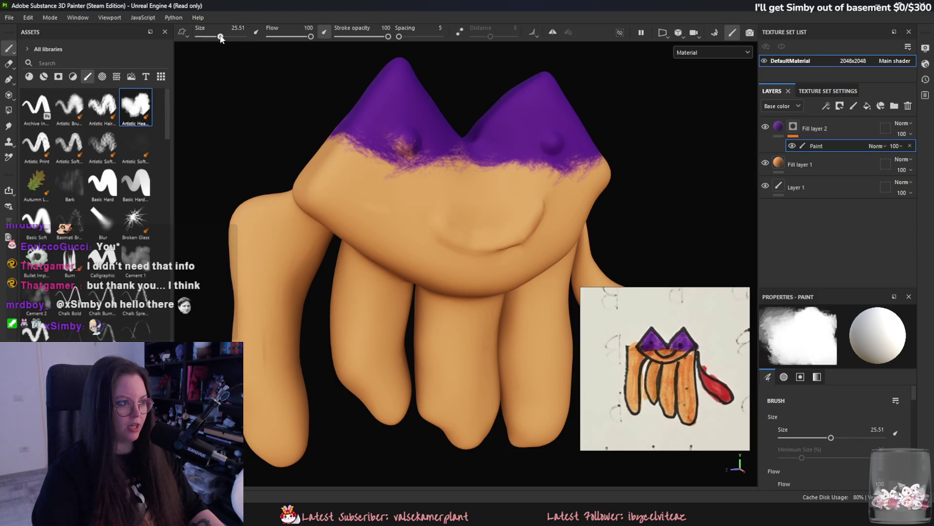
{"action": "mouse_move", "coordinate": [337, 120]}
{"action": "left_mouse_down"}
{"action": "mouse_move", "coordinate": [322, 120]}
{"action": "mouse_move", "coordinate": [395, 117]}
{"action": "left_mouse_up"}
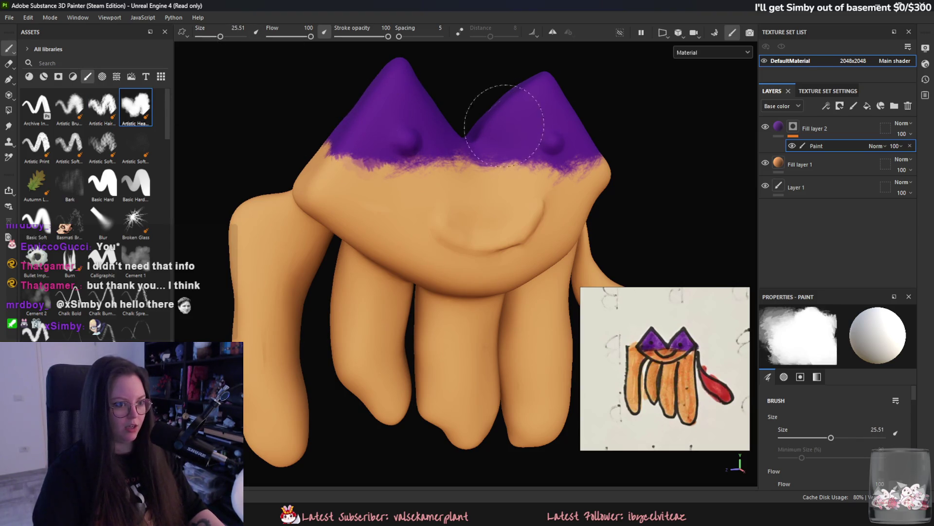
{"action": "mouse_move", "coordinate": [355, 129]}
{"action": "left_mouse_down", "text": "alt"}
{"action": "mouse_move", "coordinate": [475, 137]}
{"action": "mouse_move", "coordinate": [525, 121]}
{"action": "mouse_move", "coordinate": [445, 31]}
{"action": "mouse_move", "coordinate": [555, 99]}
{"action": "mouse_move", "coordinate": [552, 125]}
{"action": "mouse_move", "coordinate": [355, 167]}
{"action": "mouse_move", "coordinate": [375, 136]}
{"action": "mouse_move", "coordinate": [533, 129]}
{"action": "mouse_move", "coordinate": [449, 136]}
{"action": "mouse_move", "coordinate": [490, 156]}
{"action": "mouse_move", "coordinate": [490, 167]}
{"action": "mouse_move", "coordinate": [528, 164]}
{"action": "mouse_move", "coordinate": [407, 140]}
{"action": "mouse_move", "coordinate": [380, 146]}
{"action": "left_mouse_up", "text": "alt"}
Add a red Fill layer 3 with a black mask and a paint effect.
{"action": "left_click", "coordinate": [868, 106]}
{"action": "left_click", "coordinate": [898, 344]}
{"action": "left_click", "coordinate": [724, 390]}
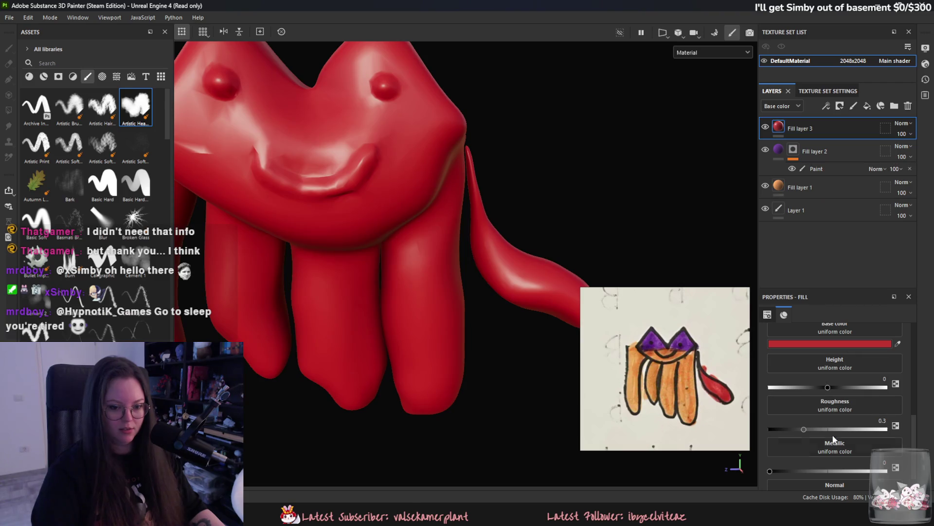
{"action": "right_click", "coordinate": [811, 135]}
{"action": "left_click", "coordinate": [830, 43]}
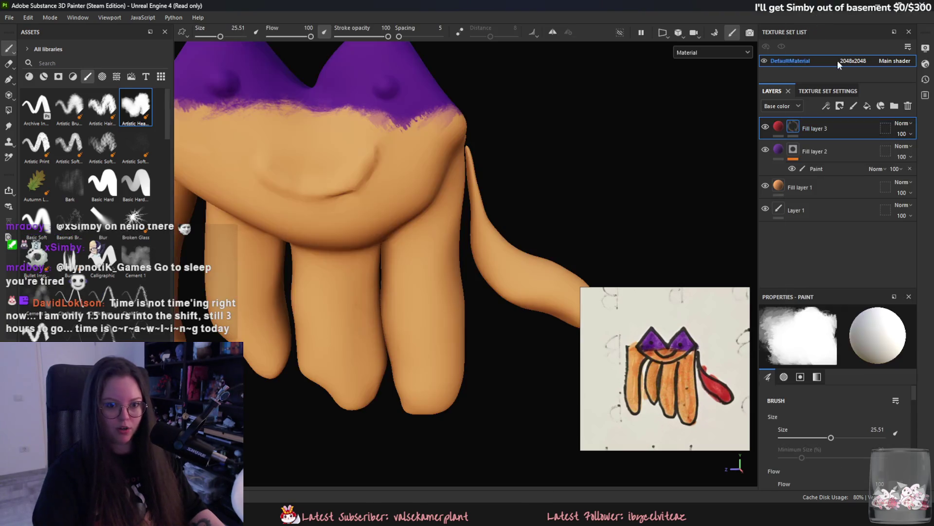
{"action": "right_click", "coordinate": [829, 125]}
{"action": "left_click", "coordinate": [842, 382]}
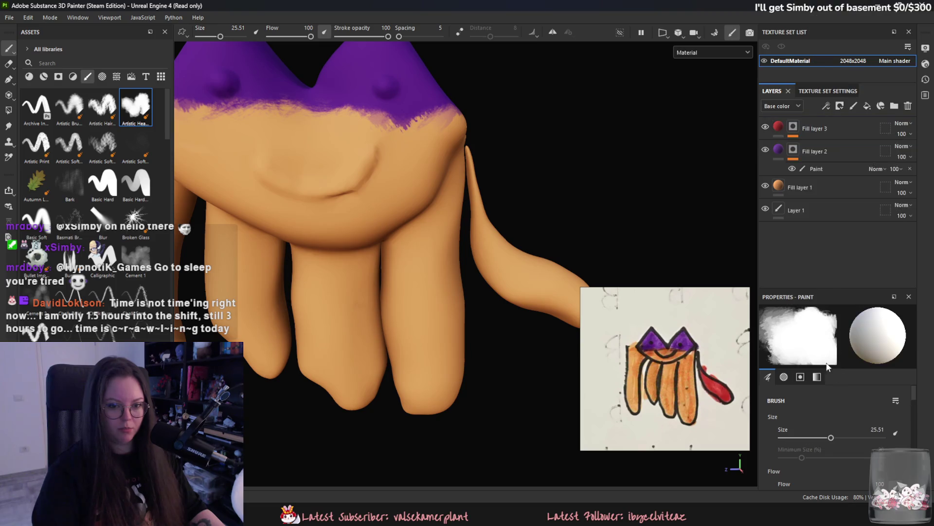
Fill the whole tail red using polygon fill on mesh pieces instead of brush strokes.
{"action": "left_click_drag", "start_coordinate": [501, 173], "coordinate": [427, 94], "text": "alt"}
{"action": "mouse_move", "coordinate": [429, 161]}
{"action": "left_mouse_down"}
{"action": "mouse_move", "coordinate": [467, 209]}
{"action": "mouse_move", "coordinate": [523, 245]}
{"action": "mouse_move", "coordinate": [440, 204]}
{"action": "mouse_move", "coordinate": [411, 90]}
{"action": "mouse_move", "coordinate": [339, 72]}
{"action": "left_mouse_up"}
{"action": "key", "text": "ctrl+z"}
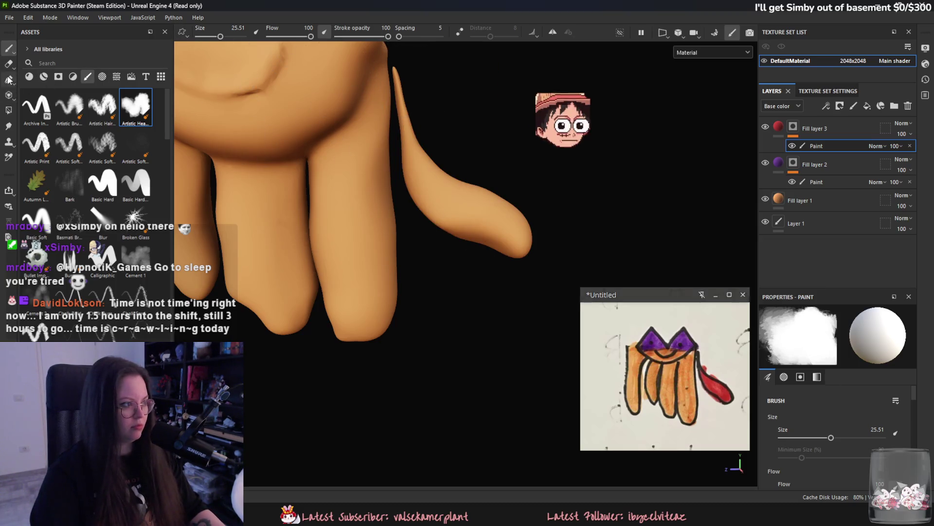
{"action": "left_click", "coordinate": [9, 110]}
{"action": "left_click", "coordinate": [214, 31]}
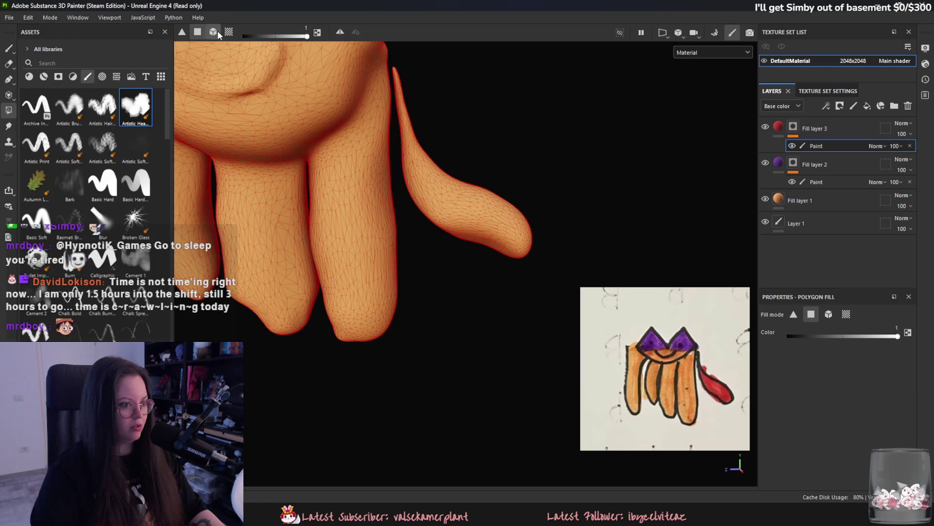
{"action": "left_click", "coordinate": [445, 180]}
Orbit and reframe the creature to inspect the red tail, then add Fill layer 4.
{"action": "middle_click_drag", "start_coordinate": [445, 180], "coordinate": [475, 204], "text": "alt"}
{"action": "key", "text": "1"}
{"action": "mouse_move", "coordinate": [414, 185]}
{"action": "left_mouse_down", "text": "alt"}
{"action": "mouse_move", "coordinate": [536, 217]}
{"action": "mouse_move", "coordinate": [258, 194]}
{"action": "mouse_move", "coordinate": [456, 173]}
{"action": "left_mouse_up", "text": "alt"}
{"action": "key", "text": "f"}
{"action": "left_click_drag", "start_coordinate": [574, 194], "coordinate": [485, 192], "text": "alt"}
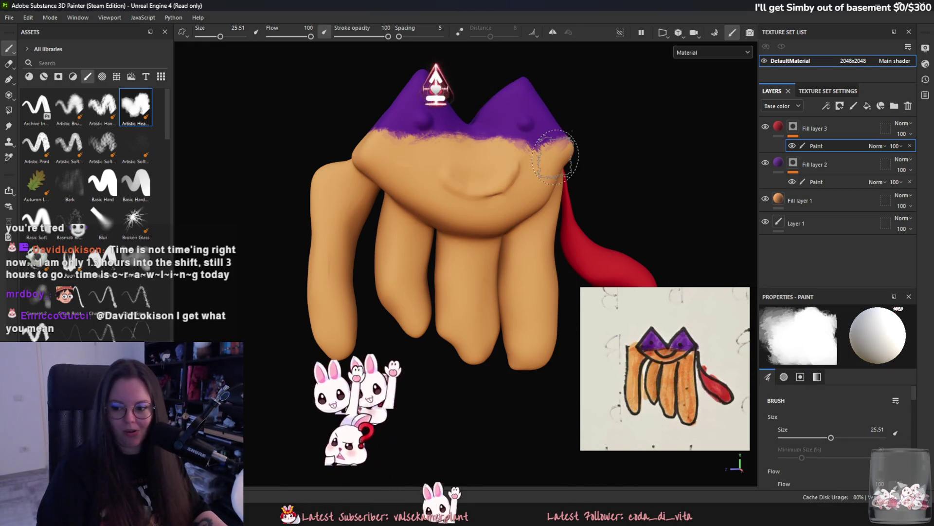
{"action": "mouse_move", "coordinate": [555, 158]}
{"action": "left_mouse_down", "text": "alt"}
{"action": "mouse_move", "coordinate": [579, 219]}
{"action": "mouse_move", "coordinate": [532, 225]}
{"action": "mouse_move", "coordinate": [550, 229]}
{"action": "mouse_move", "coordinate": [449, 190]}
{"action": "mouse_move", "coordinate": [708, 156]}
{"action": "left_mouse_up", "text": "alt"}
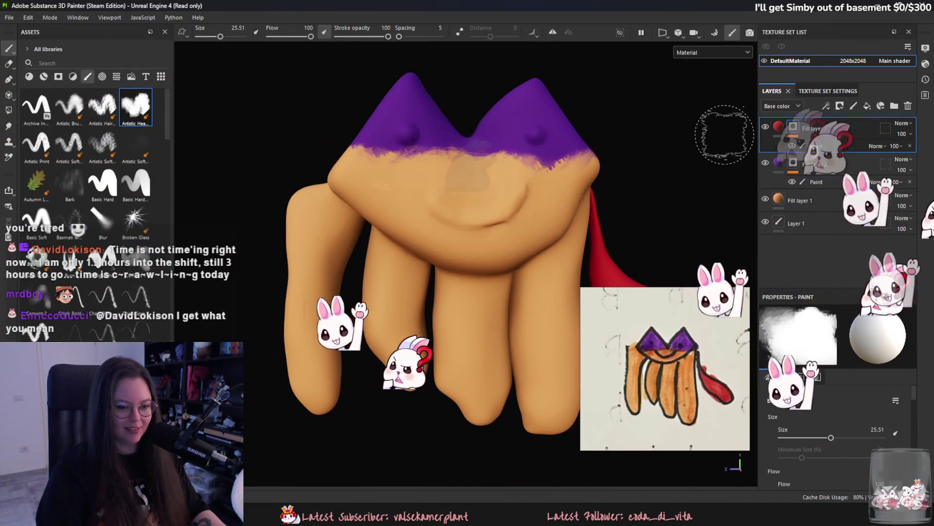
{"action": "mouse_move", "coordinate": [486, 199]}
{"action": "middle_mouse_down", "text": "alt"}
{"action": "mouse_move", "coordinate": [470, 135]}
{"action": "mouse_move", "coordinate": [496, 172]}
{"action": "middle_mouse_up", "text": "alt"}
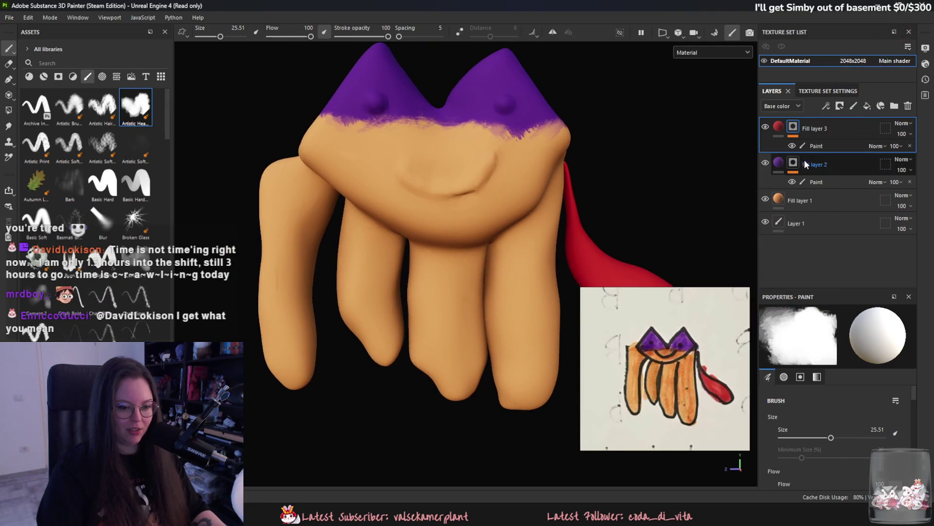
{"action": "key", "text": "f"}
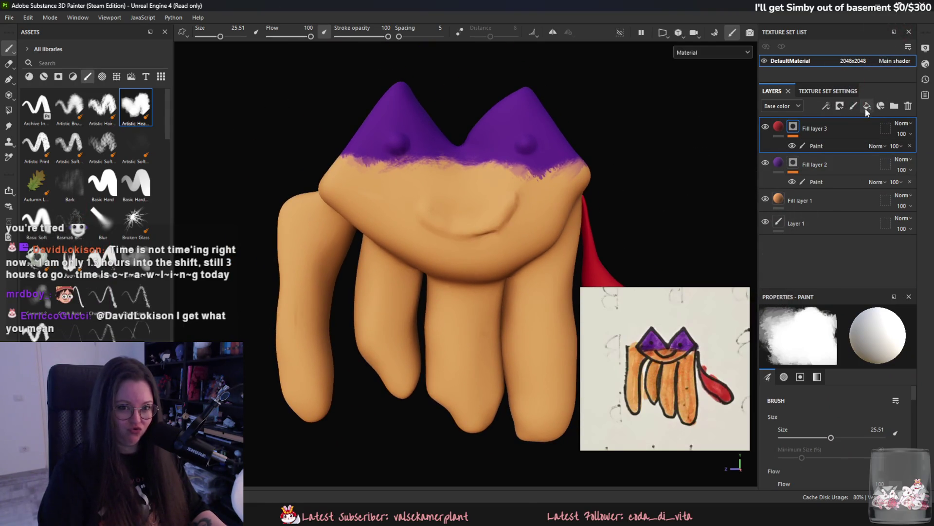
{"action": "left_click", "coordinate": [866, 106]}
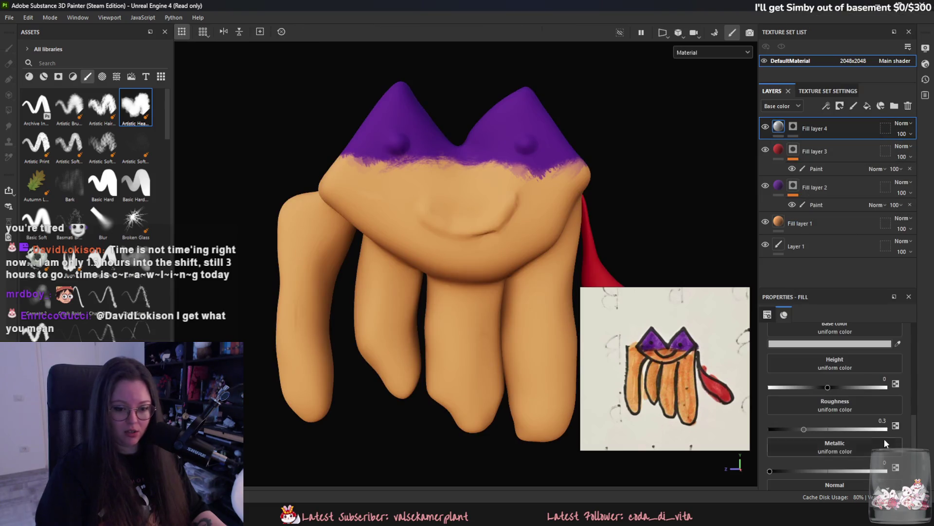
Make Fill layer 4 black and add a paint effect to its mask.
{"action": "scroll", "coordinate": [869, 408], "scroll_direction": "up", "scroll_amount": 3}
{"action": "left_click", "coordinate": [879, 461]}
{"action": "left_click", "coordinate": [774, 462]}
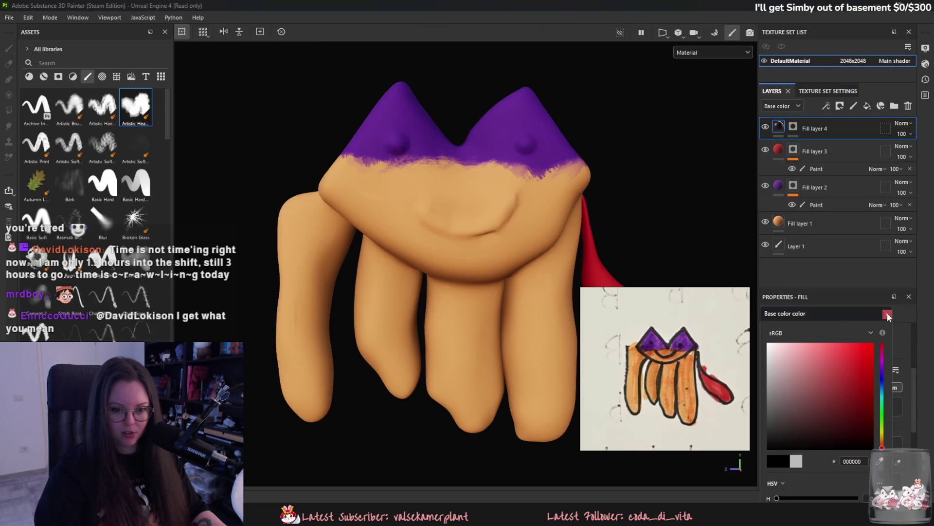
{"action": "left_click", "coordinate": [793, 128]}
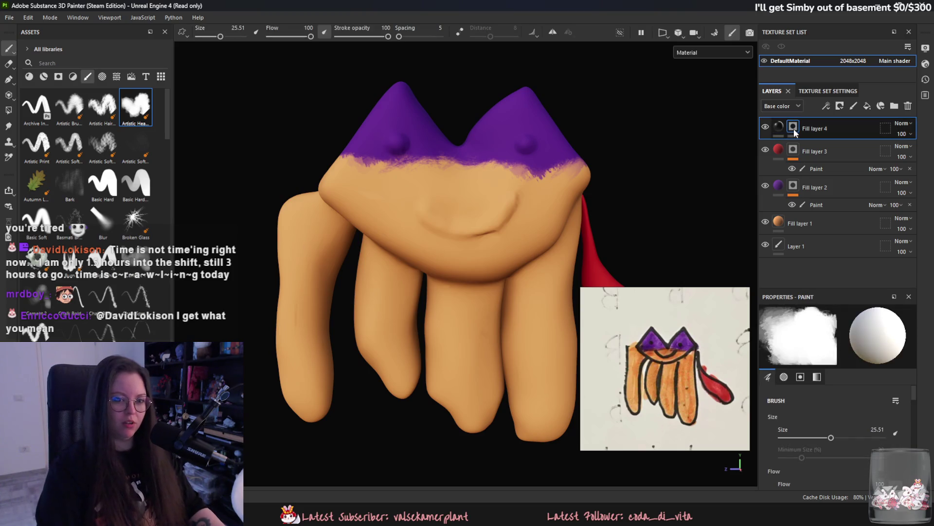
{"action": "mouse_move", "coordinate": [784, 132]}
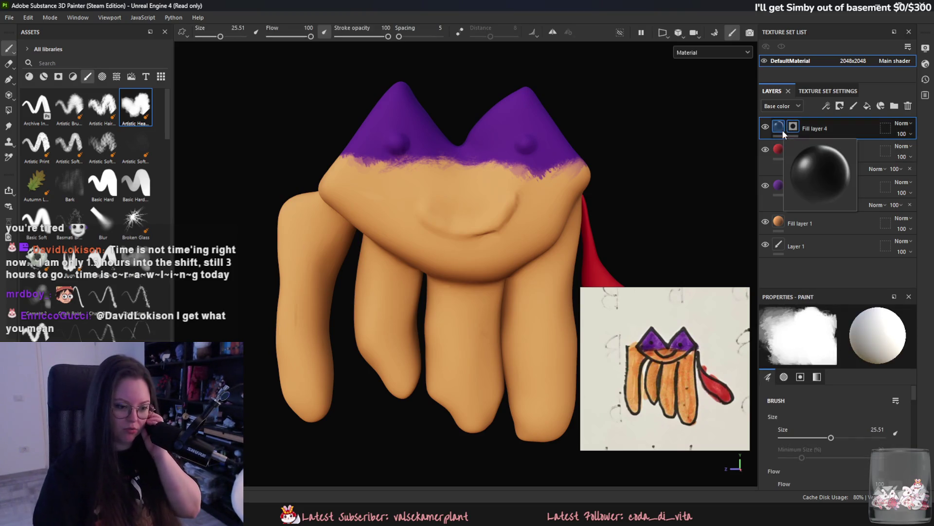
{"action": "right_click", "coordinate": [805, 127]}
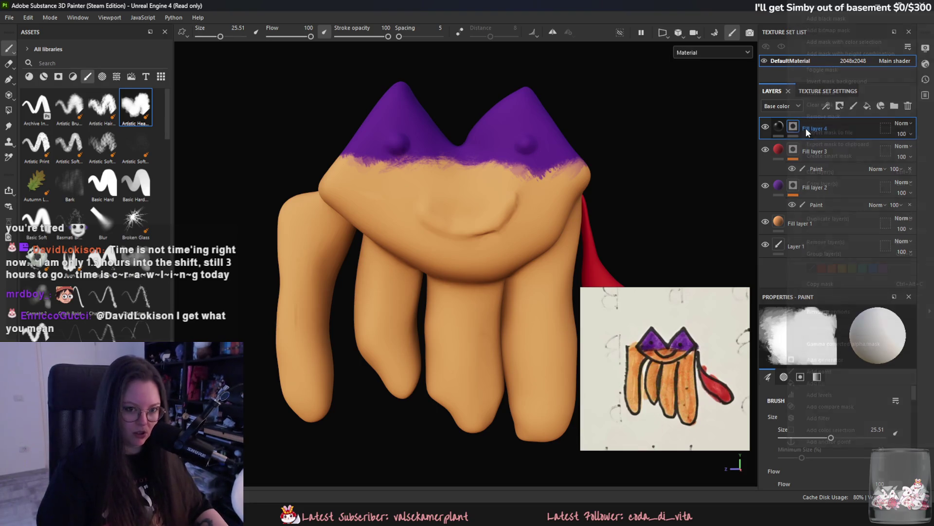
{"action": "left_click", "coordinate": [848, 370]}
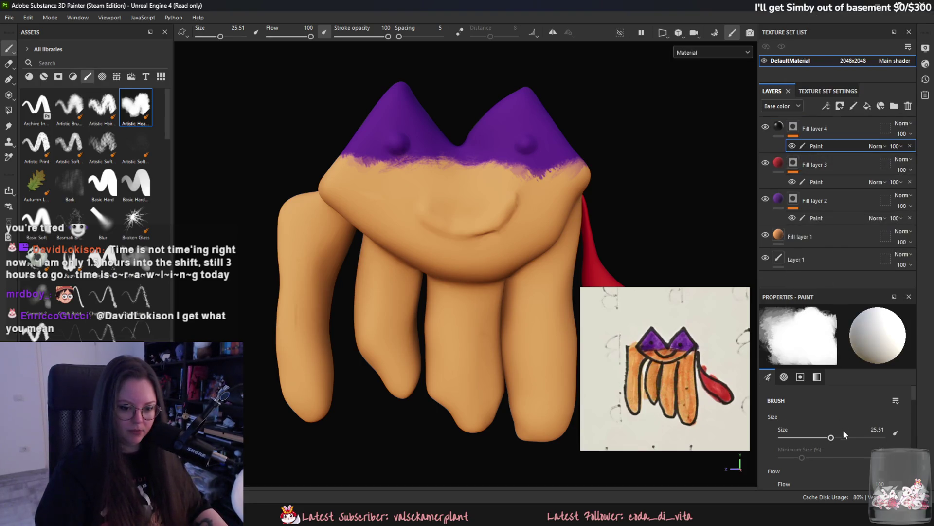
Switch to the Basic Hard brush at a size of about 6.
{"action": "right_click_drag", "start_coordinate": [528, 142], "coordinate": [496, 143], "text": "ctrl"}
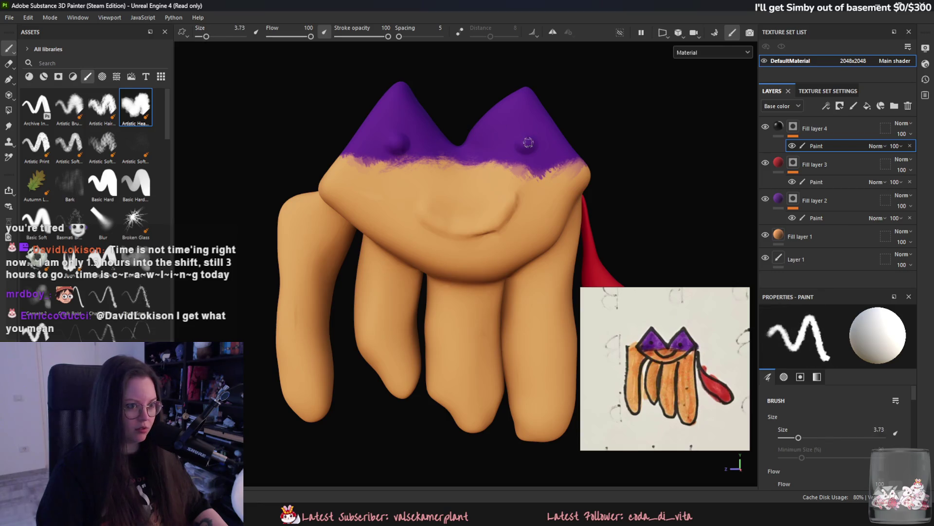
{"action": "left_click", "coordinate": [219, 36]}
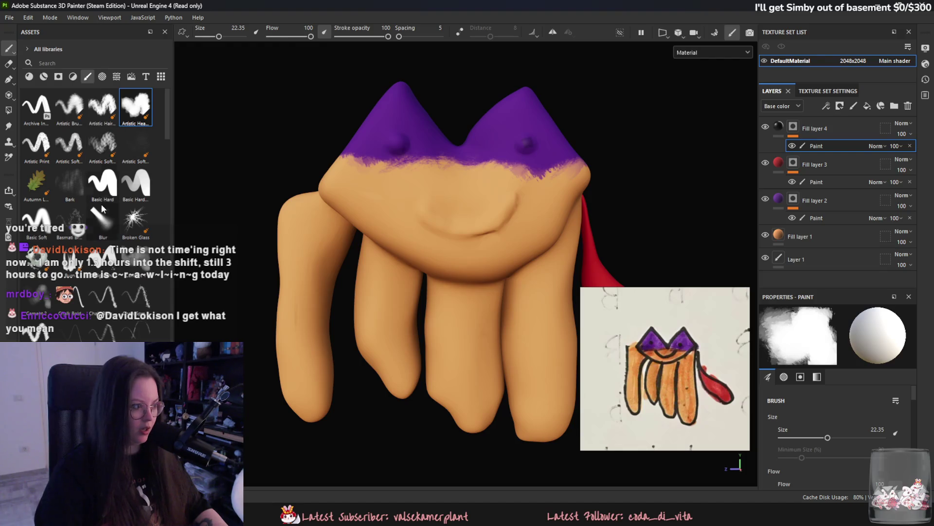
{"action": "left_click", "coordinate": [135, 183]}
{"action": "left_click", "coordinate": [206, 37]}
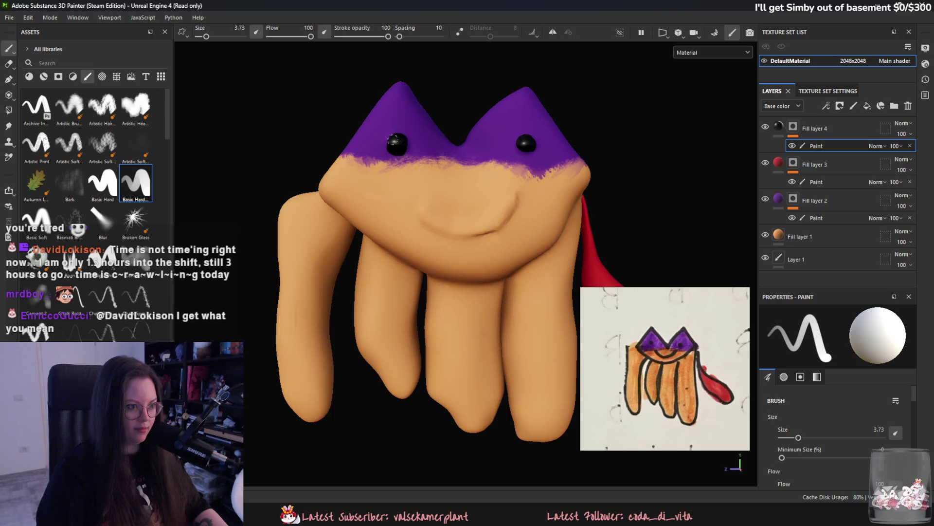
{"action": "mouse_move", "coordinate": [520, 145]}
{"action": "left_mouse_down", "text": "alt"}
{"action": "mouse_move", "coordinate": [494, 285]}
{"action": "mouse_move", "coordinate": [426, 209]}
{"action": "left_mouse_up", "text": "alt"}
{"action": "left_click", "coordinate": [209, 36]}
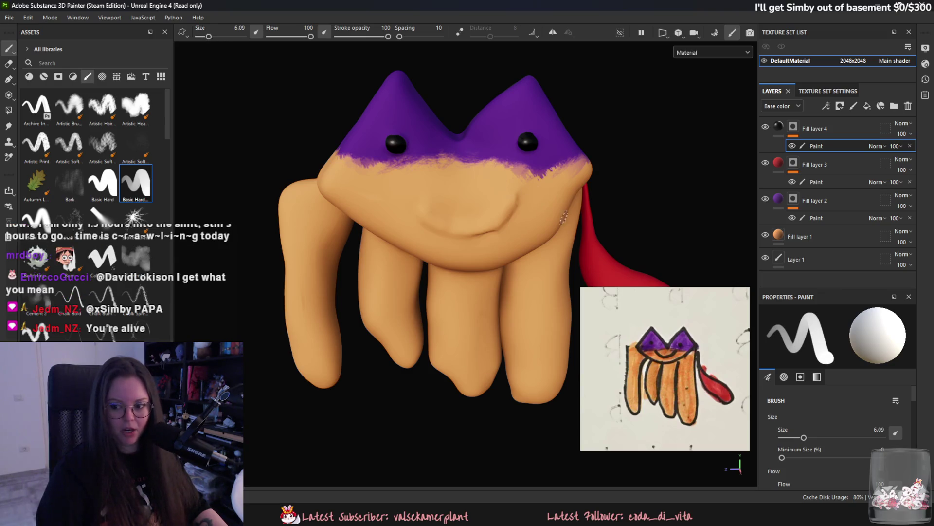
Paint a curved black smile across the face, redoing the first attempt.
{"action": "mouse_move", "coordinate": [416, 207]}
{"action": "left_mouse_down"}
{"action": "mouse_move", "coordinate": [502, 224]}
{"action": "mouse_move", "coordinate": [514, 197]}
{"action": "left_mouse_up"}
{"action": "key", "text": "ctrl+z"}
{"action": "key", "text": "ctrl+y"}
{"action": "key", "text": "ctrl+z"}
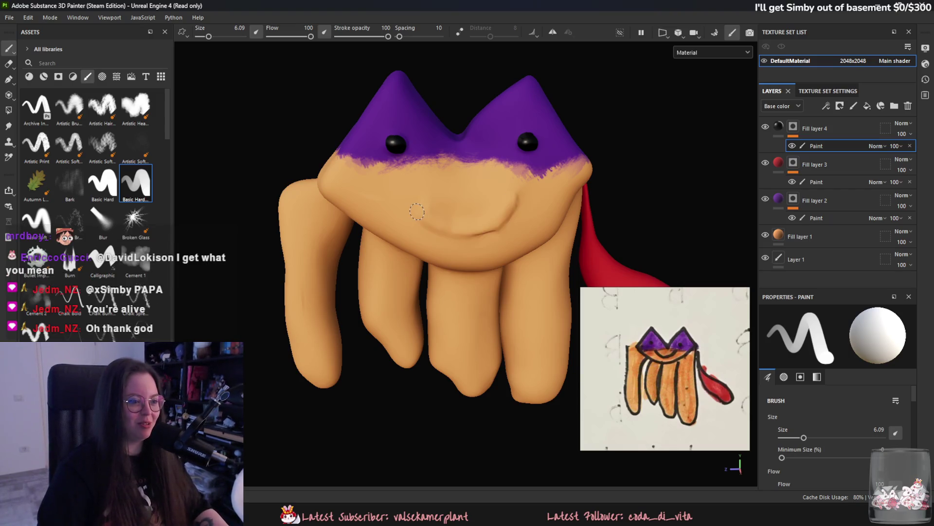
{"action": "scroll", "coordinate": [428, 221], "scroll_direction": "up", "scroll_amount": 4}
{"action": "mouse_move", "coordinate": [409, 200]}
{"action": "left_mouse_down"}
{"action": "mouse_move", "coordinate": [421, 222]}
{"action": "mouse_move", "coordinate": [464, 238]}
{"action": "mouse_move", "coordinate": [521, 223]}
{"action": "mouse_move", "coordinate": [555, 190]}
{"action": "left_mouse_up"}
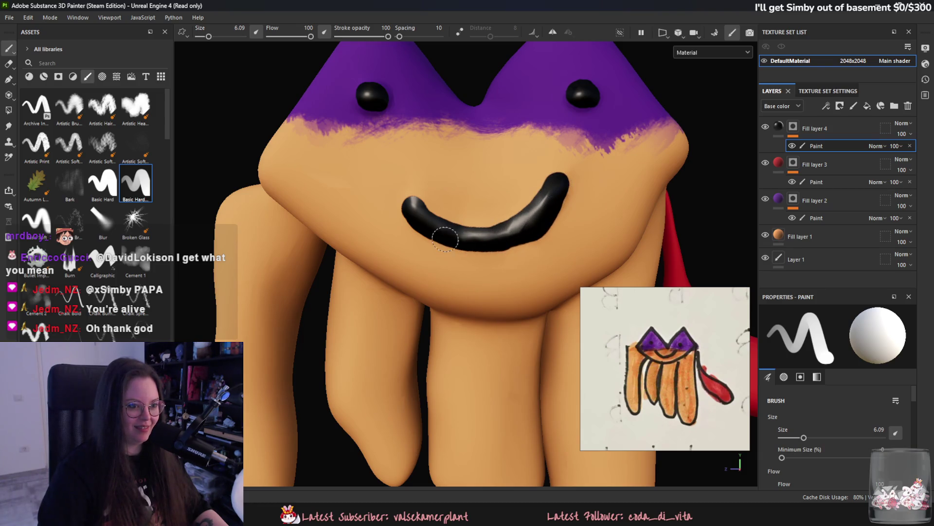
{"action": "scroll", "coordinate": [446, 240], "scroll_direction": "down", "scroll_amount": 6}
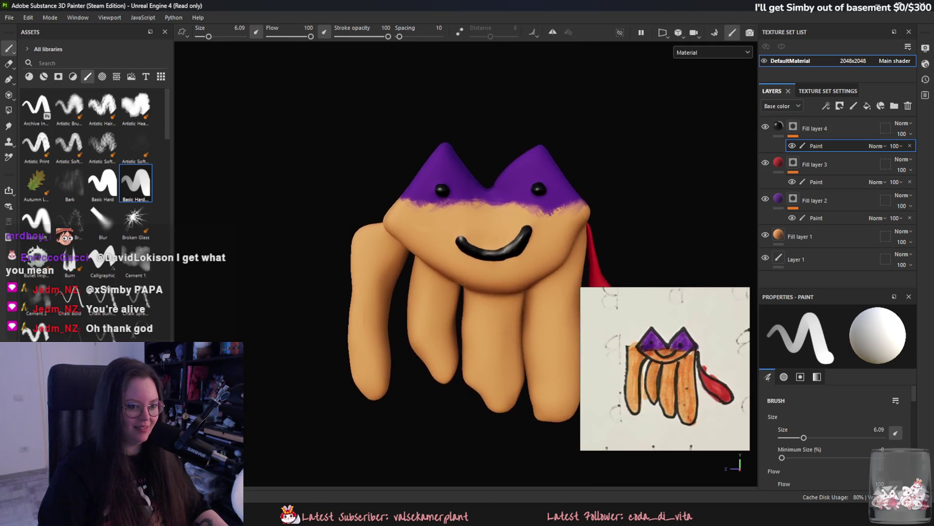
{"action": "scroll", "coordinate": [452, 231], "scroll_direction": "up", "scroll_amount": 3}
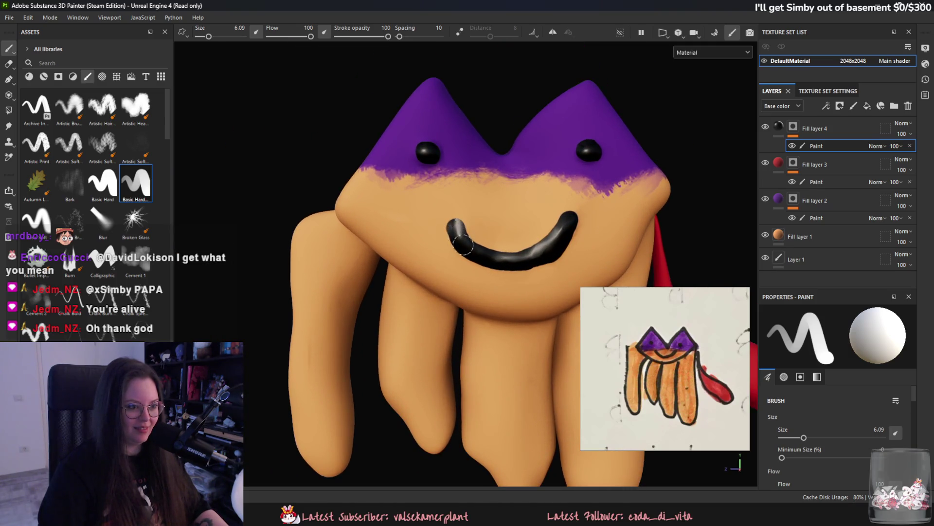
{"action": "scroll", "coordinate": [456, 233], "scroll_direction": "down", "scroll_amount": 2}
Orbit the model to review its right side and tail, then select Fill layer 3.
{"action": "left_click_drag", "start_coordinate": [467, 243], "coordinate": [527, 295], "text": "alt"}
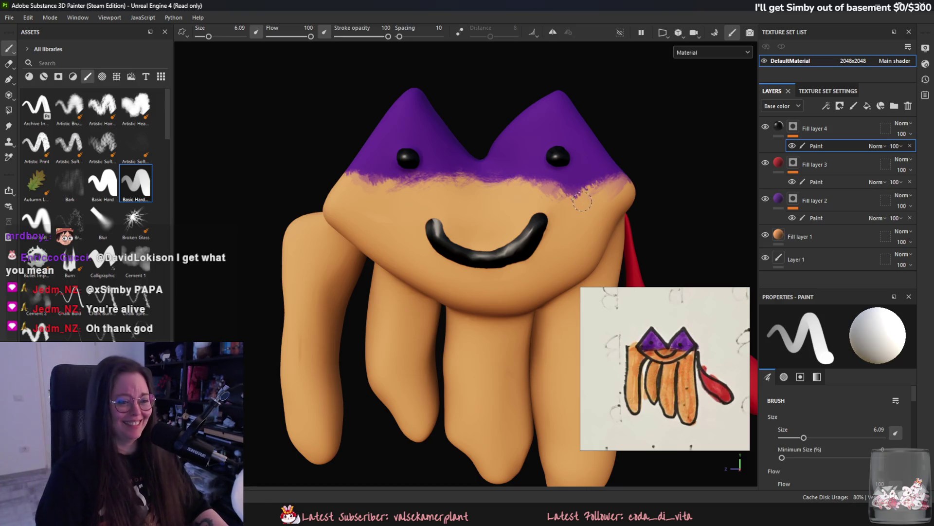
{"action": "left_click_drag", "start_coordinate": [534, 281], "coordinate": [426, 259], "text": "alt"}
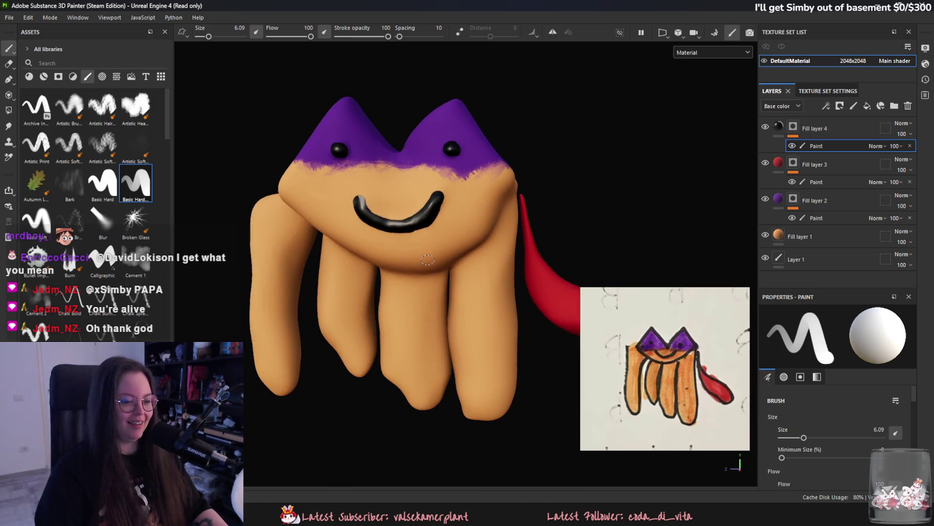
{"action": "middle_click_drag", "start_coordinate": [453, 280], "coordinate": [517, 286], "text": "alt"}
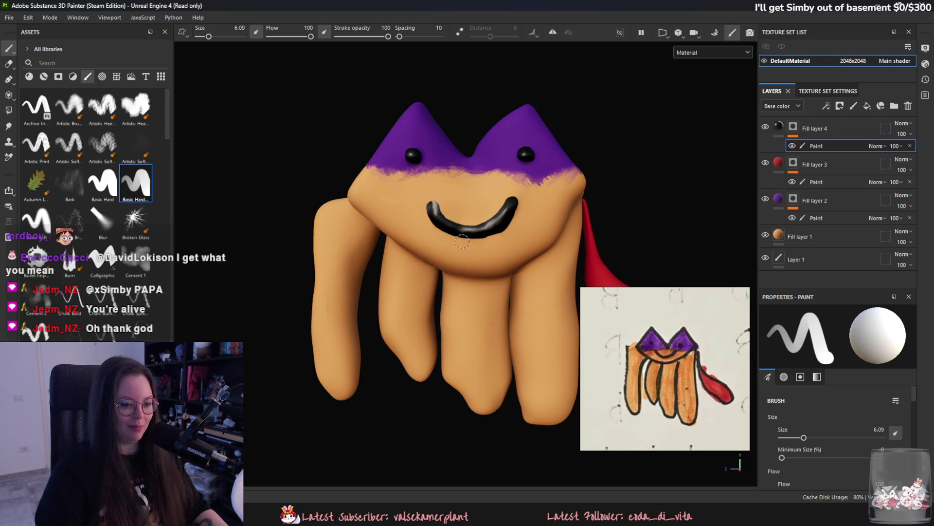
{"action": "left_click_drag", "start_coordinate": [470, 247], "coordinate": [481, 234], "text": "alt"}
{"action": "left_click", "coordinate": [822, 168]}
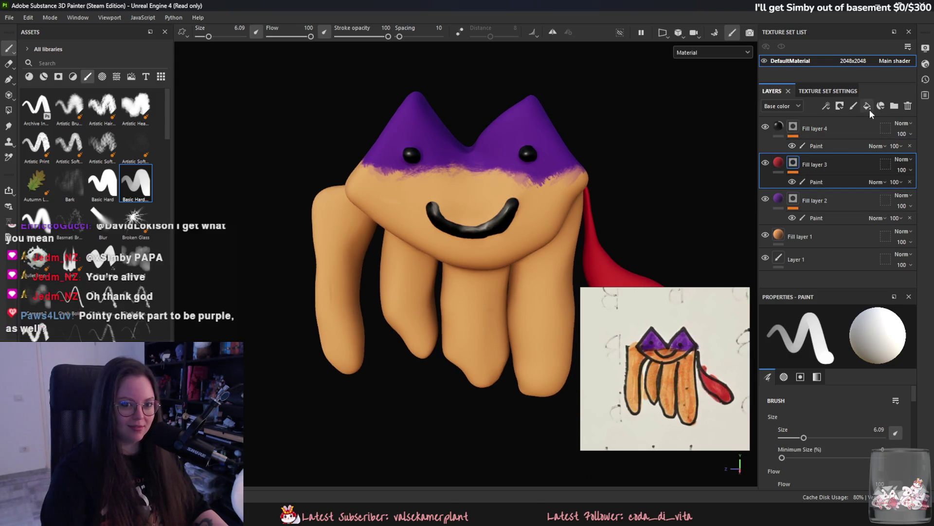
Add Fill layer 5 above the red layer with a black mask and fill effect.
{"action": "left_click", "coordinate": [868, 107]}
{"action": "right_click", "coordinate": [799, 164]}
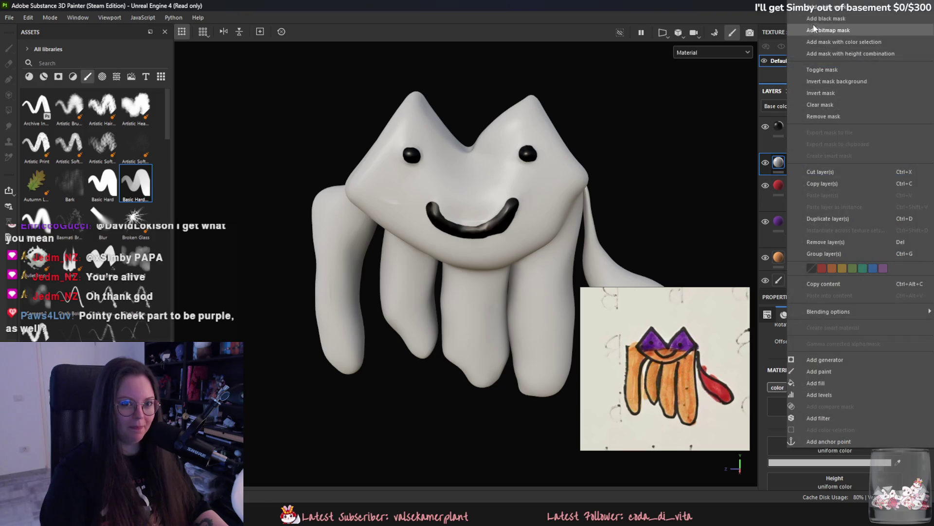
{"action": "left_click", "coordinate": [826, 18]}
{"action": "right_click", "coordinate": [822, 164]}
{"action": "left_click", "coordinate": [826, 383]}
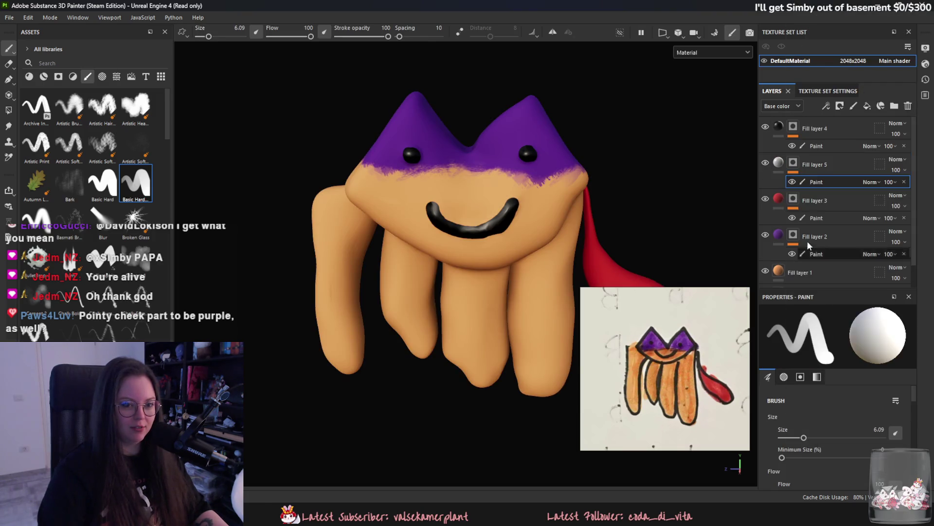
Sample reddish-brown from the reference, set height to 0, and add a paint effect.
{"action": "left_click", "coordinate": [684, 371]}
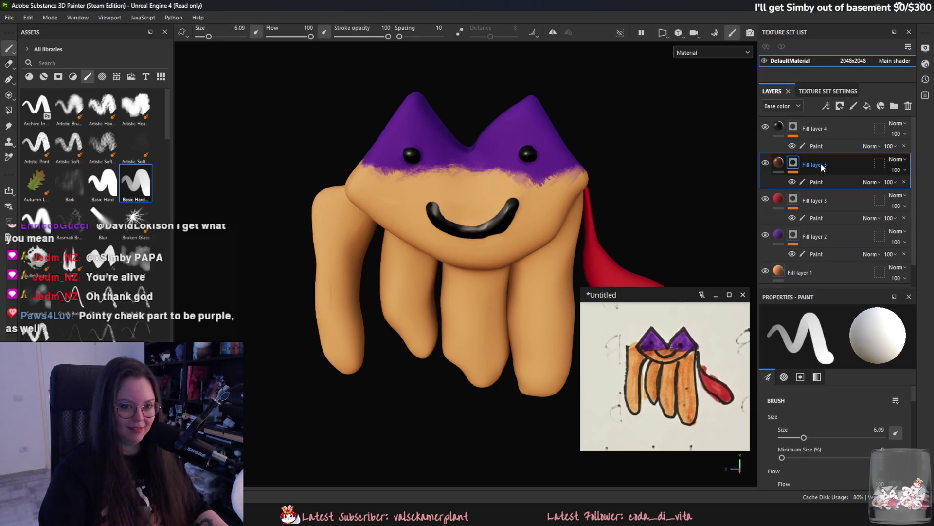
{"action": "scroll", "coordinate": [869, 450], "scroll_direction": "down", "scroll_amount": 3}
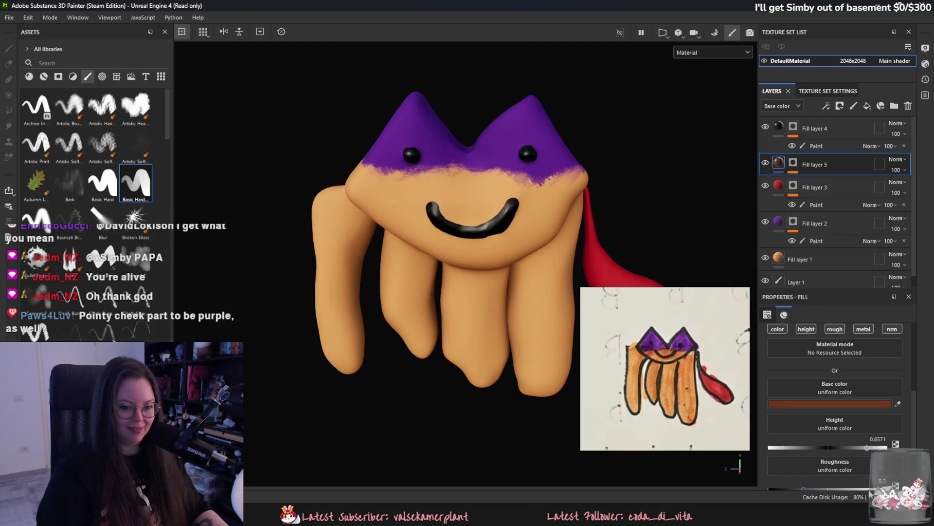
{"action": "type", "text": "0"}
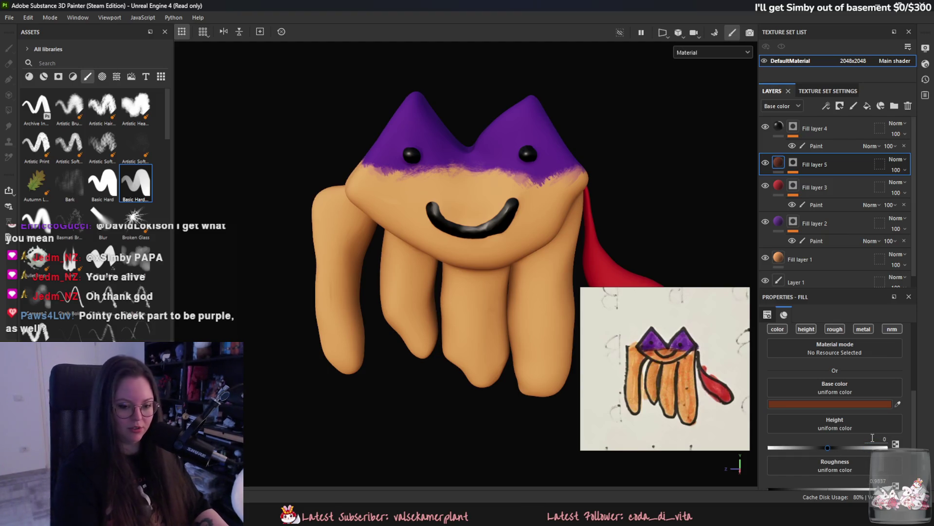
{"action": "left_click", "coordinate": [834, 329]}
{"action": "right_click", "coordinate": [797, 166]}
{"action": "left_click", "coordinate": [774, 157]}
{"action": "left_click", "coordinate": [814, 179]}
{"action": "scroll", "coordinate": [446, 213], "scroll_direction": "up", "scroll_amount": 3}
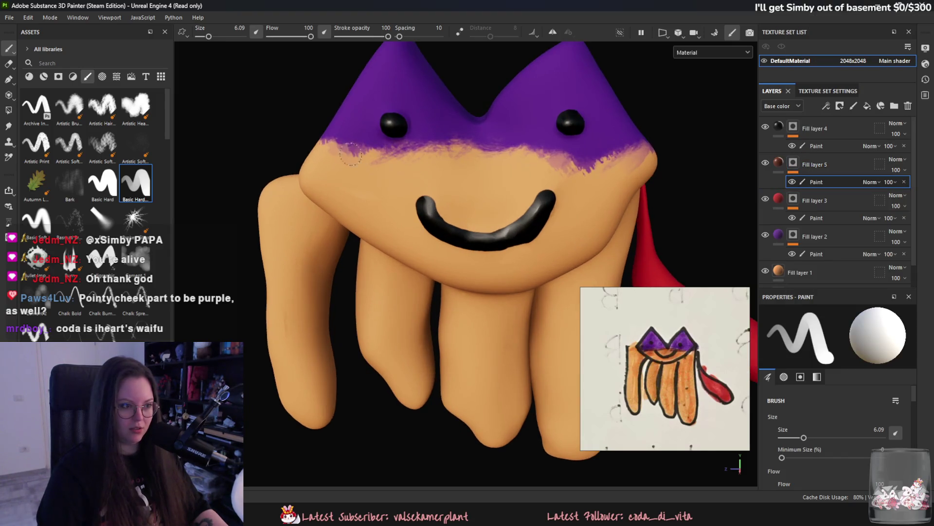
Move Fill layer 5 above Fill layer 1 and paint a reddish-brown band along the purple border with Artistic Heavy.
{"action": "mouse_move", "coordinate": [816, 163]}
{"action": "left_mouse_down"}
{"action": "mouse_move", "coordinate": [875, 204]}
{"action": "mouse_move", "coordinate": [872, 273]}
{"action": "mouse_move", "coordinate": [871, 263]}
{"action": "left_mouse_up"}
{"action": "left_click", "coordinate": [136, 107]}
{"action": "mouse_move", "coordinate": [319, 146]}
{"action": "left_mouse_down"}
{"action": "mouse_move", "coordinate": [410, 137]}
{"action": "mouse_move", "coordinate": [406, 149]}
{"action": "mouse_move", "coordinate": [579, 155]}
{"action": "mouse_move", "coordinate": [650, 141]}
{"action": "left_mouse_up"}
{"action": "scroll", "coordinate": [549, 160], "scroll_direction": "down", "scroll_amount": 3}
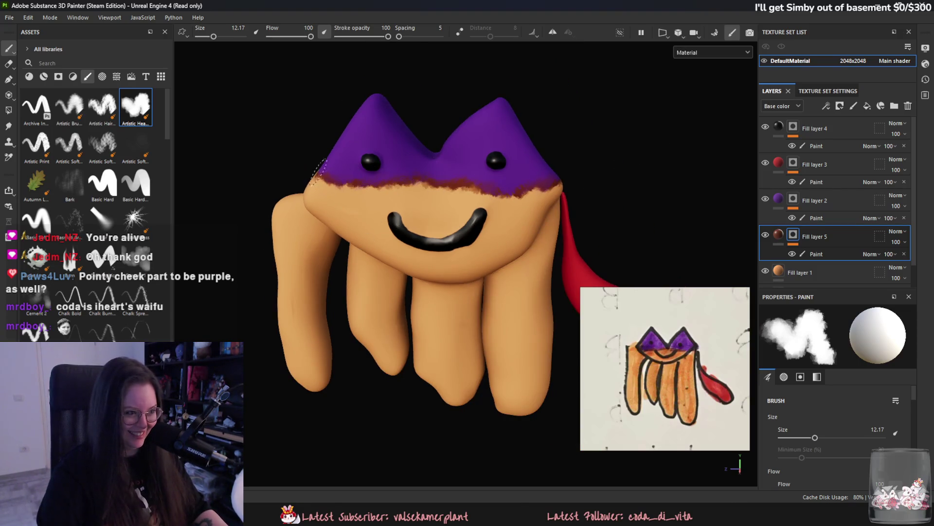
{"action": "left_click_drag", "start_coordinate": [268, 176], "coordinate": [373, 159], "text": "alt"}
{"action": "mouse_move", "coordinate": [307, 159]}
{"action": "left_mouse_down", "text": "alt"}
{"action": "mouse_move", "coordinate": [517, 203]}
{"action": "mouse_move", "coordinate": [525, 216]}
{"action": "mouse_move", "coordinate": [457, 226]}
{"action": "mouse_move", "coordinate": [497, 240]}
{"action": "mouse_move", "coordinate": [513, 286]}
{"action": "mouse_move", "coordinate": [472, 281]}
{"action": "left_mouse_up", "text": "alt"}
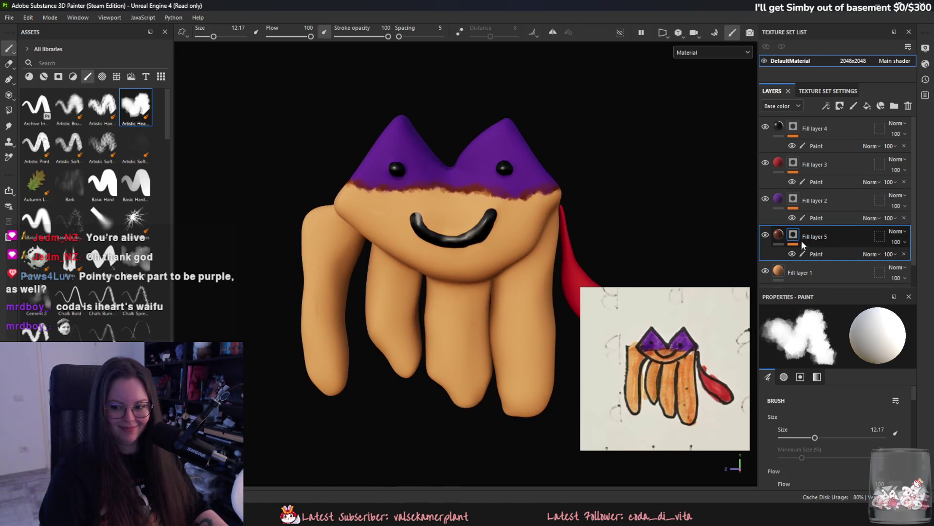
Raise the black Fill layer 4's roughness to about 0.82.
{"action": "left_click", "coordinate": [779, 136]}
{"action": "scroll", "coordinate": [862, 468], "scroll_direction": "down", "scroll_amount": 2}
{"action": "left_click", "coordinate": [866, 431]}
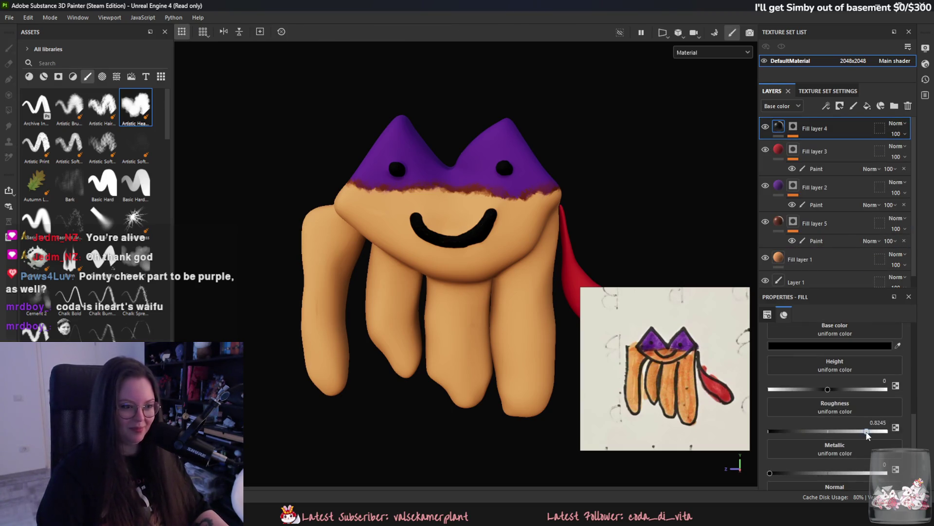
{"action": "mouse_move", "coordinate": [576, 280]}
{"action": "left_mouse_down", "text": "alt"}
{"action": "mouse_move", "coordinate": [571, 305]}
{"action": "mouse_move", "coordinate": [516, 308]}
{"action": "mouse_move", "coordinate": [395, 246]}
{"action": "left_mouse_up", "text": "alt"}
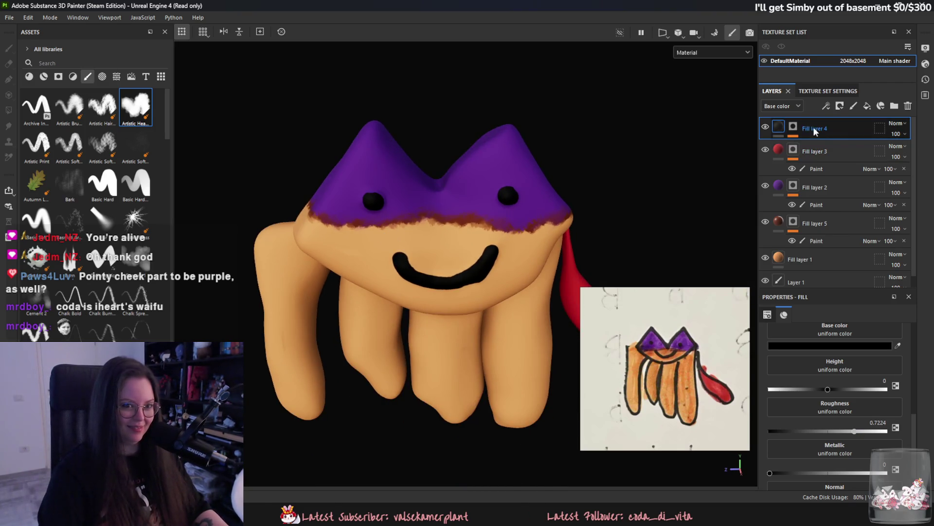
Add a paint mask to Fill layer 4, set brush size 5.08, and undo smeared eye strokes.
{"action": "left_click", "coordinate": [798, 129]}
{"action": "scroll", "coordinate": [341, 212], "scroll_direction": "up", "scroll_amount": 3}
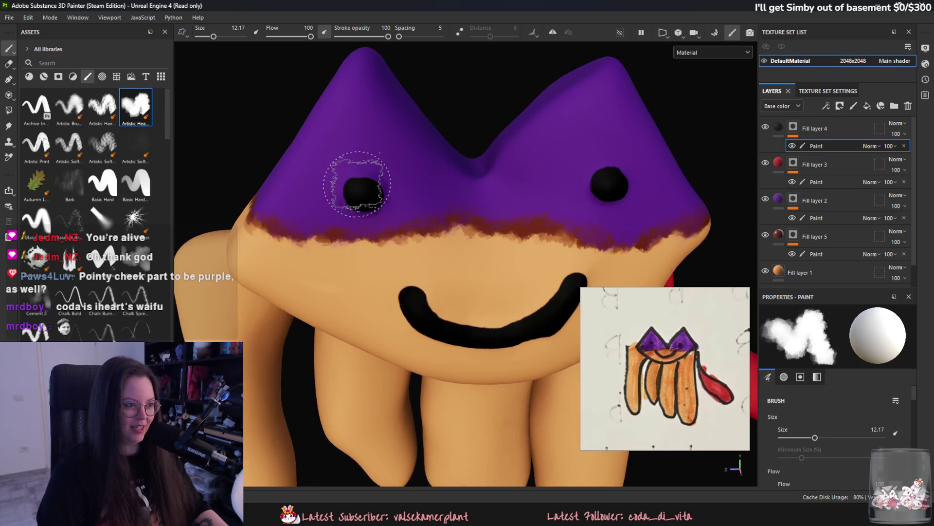
{"action": "left_click_drag", "start_coordinate": [214, 37], "coordinate": [208, 36]}
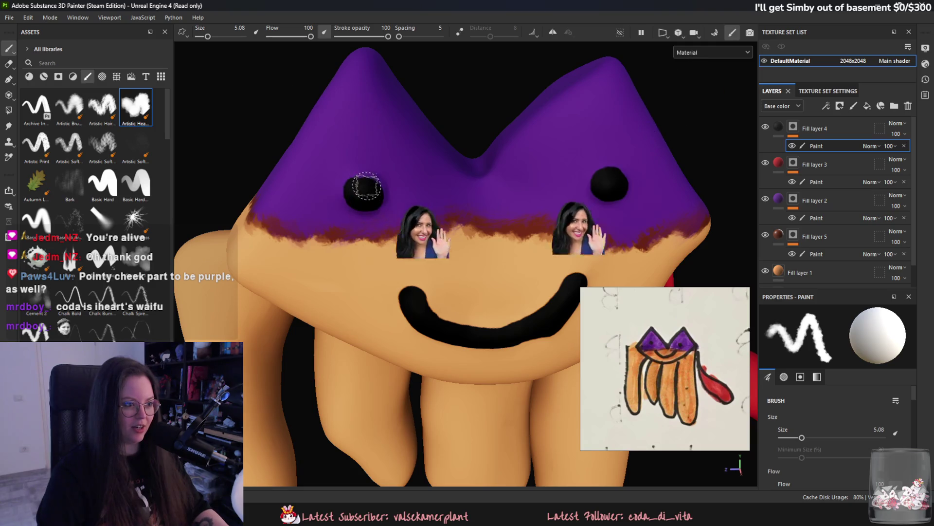
{"action": "key", "text": "ctrl+z"}
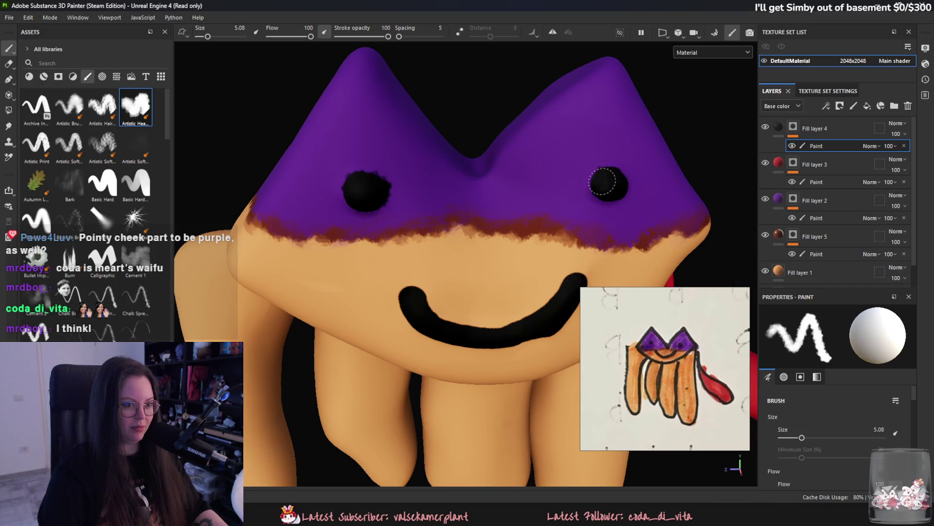
{"action": "key", "text": "ctrl+z"}
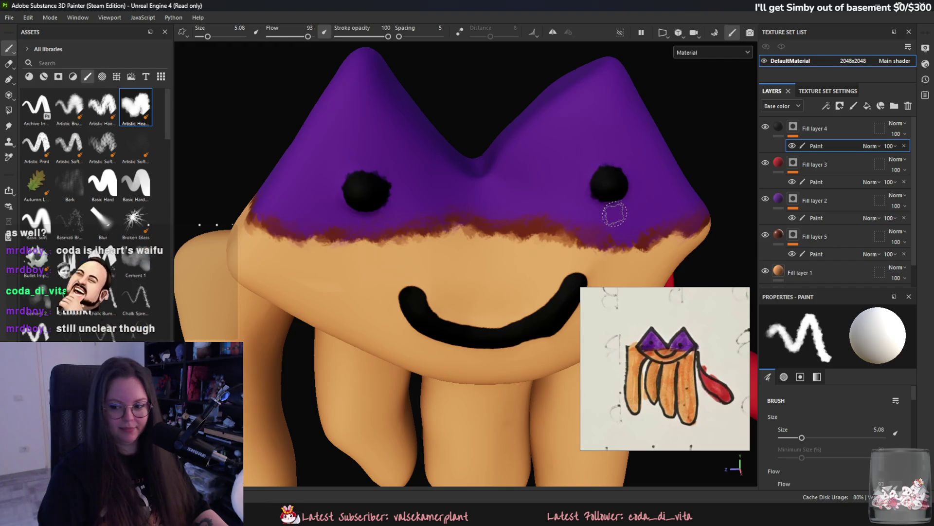
{"action": "scroll", "coordinate": [615, 209], "scroll_direction": "down", "scroll_amount": 5}
{"action": "middle_click_drag", "start_coordinate": [537, 263], "coordinate": [530, 247]}
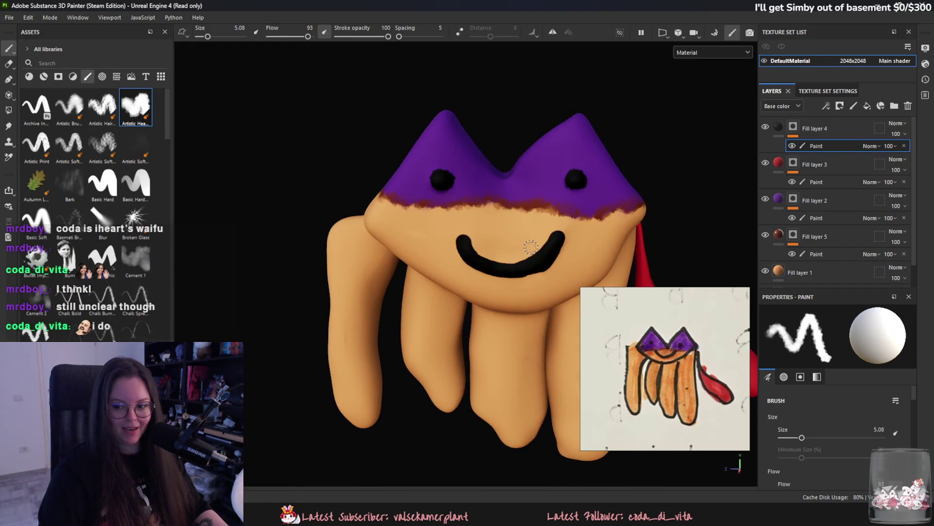
{"action": "scroll", "coordinate": [531, 242], "scroll_direction": "up", "scroll_amount": 5}
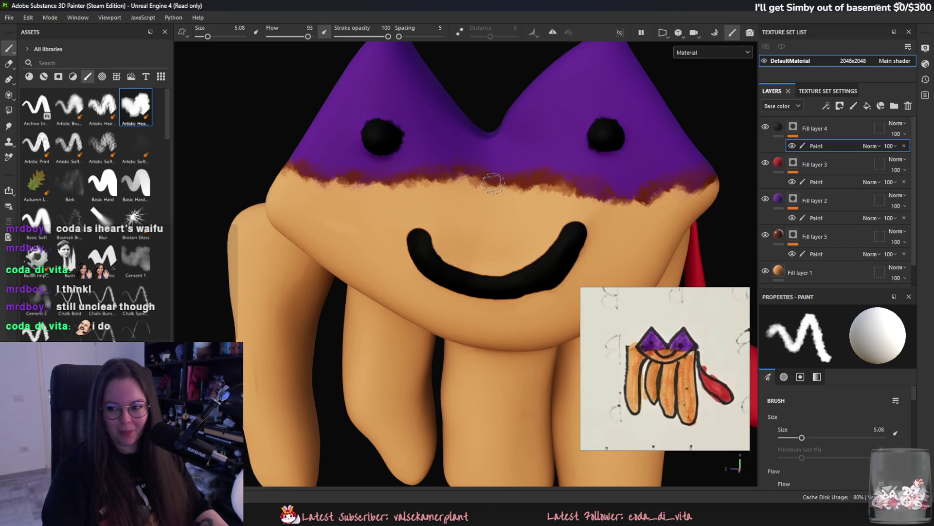
{"action": "scroll", "coordinate": [496, 182], "scroll_direction": "down", "scroll_amount": 4}
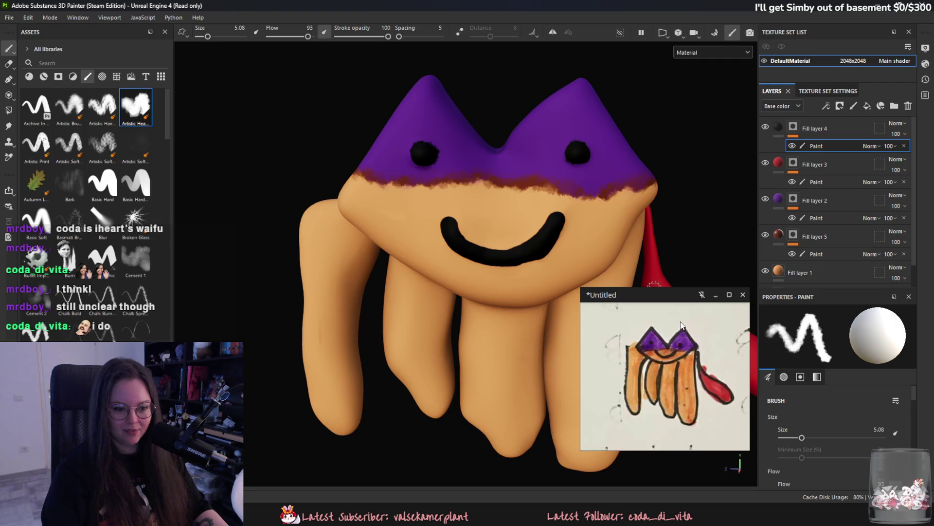
{"action": "scroll", "coordinate": [647, 388], "scroll_direction": "up", "scroll_amount": 3}
Add a paint mask to Fill layer 5 and try a brown border stroke, then undo it.
{"action": "middle_click_drag", "start_coordinate": [351, 171], "coordinate": [379, 182]}
{"action": "left_click", "coordinate": [815, 236]}
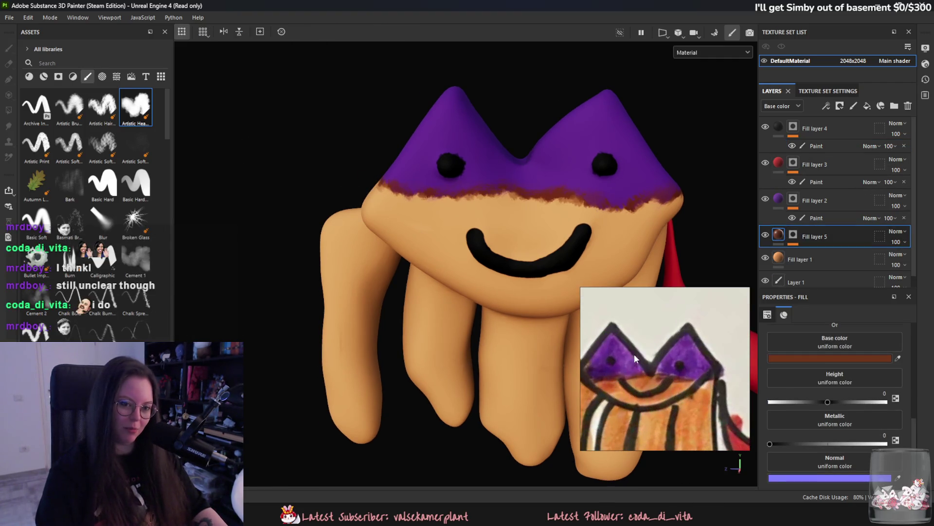
{"action": "left_click_drag", "start_coordinate": [798, 220], "coordinate": [809, 246], "text": "ctrl"}
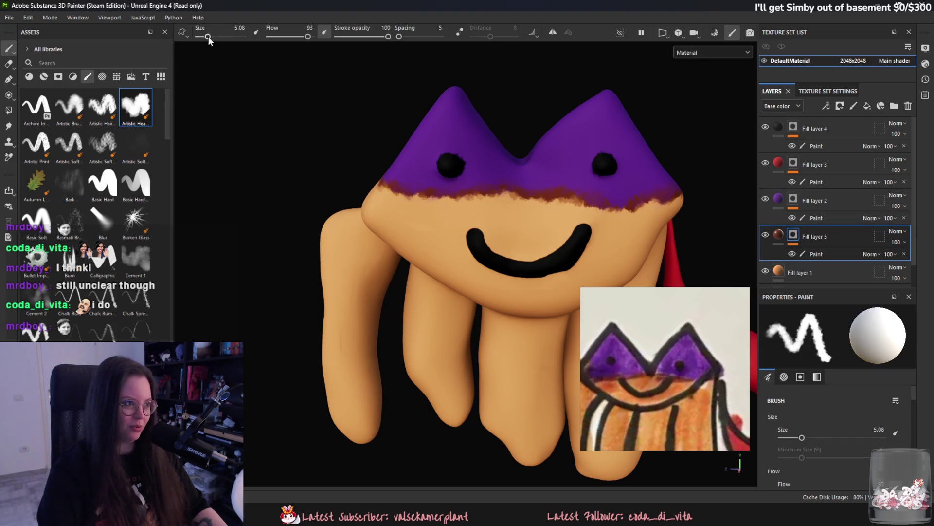
{"action": "left_click_drag", "start_coordinate": [208, 36], "coordinate": [217, 36]}
{"action": "mouse_move", "coordinate": [385, 209]}
{"action": "left_mouse_down"}
{"action": "mouse_move", "coordinate": [412, 202]}
{"action": "mouse_move", "coordinate": [423, 219]}
{"action": "left_mouse_up"}
{"action": "key", "text": "ctrl+z"}
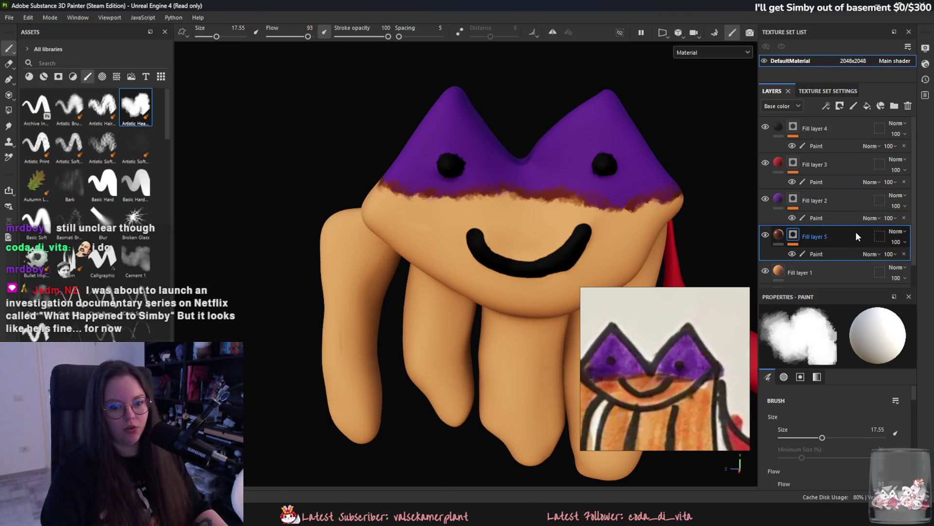
Duplicate Fill layer 5 with orange sampled from the reference, then undo that attempt.
{"action": "key", "text": "ctrl+d"}
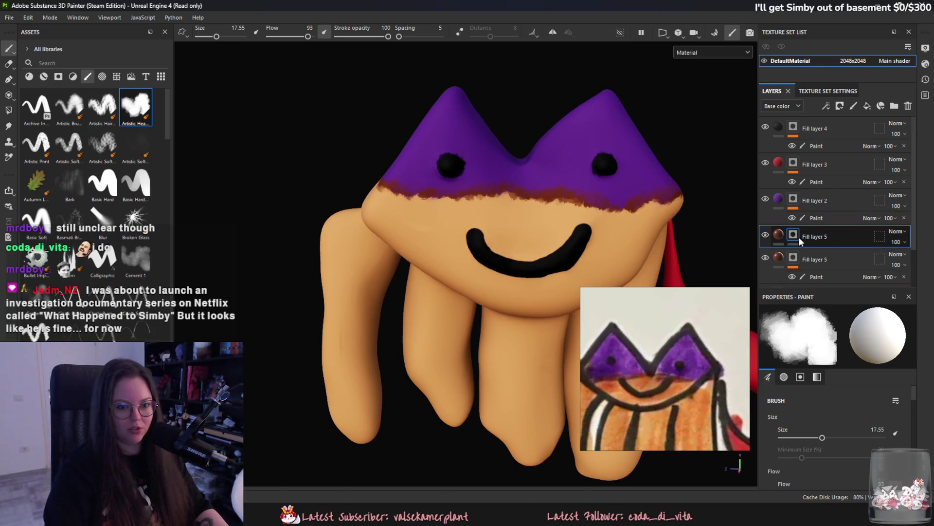
{"action": "left_click", "coordinate": [778, 235]}
{"action": "left_click", "coordinate": [898, 358]}
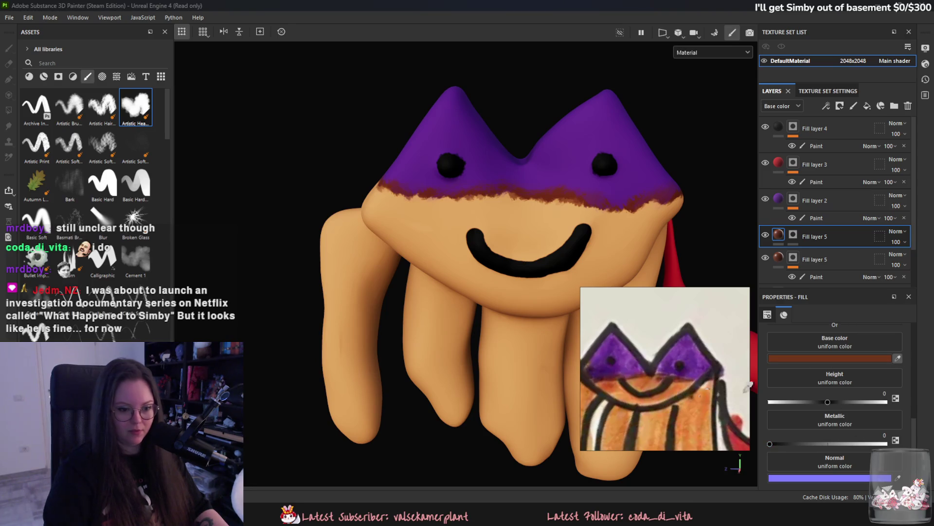
{"action": "left_click", "coordinate": [608, 385]}
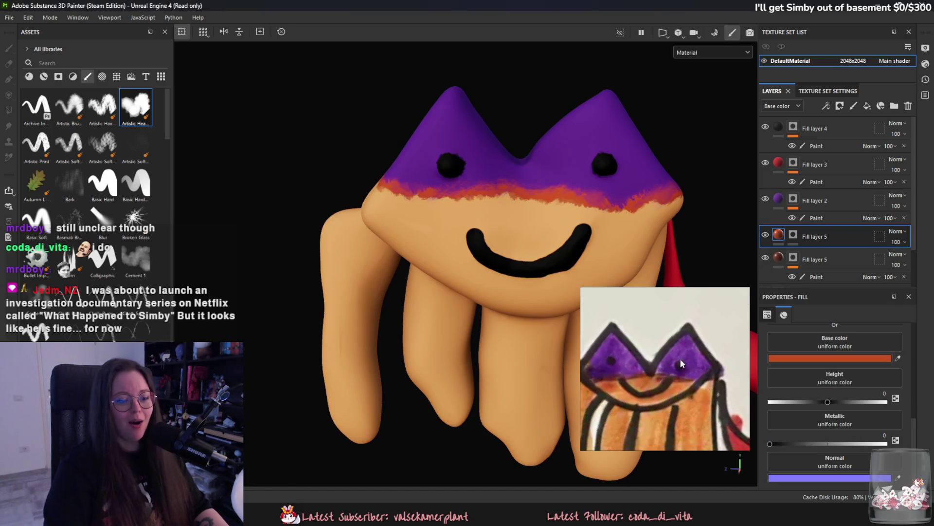
{"action": "left_click", "coordinate": [819, 238]}
{"action": "right_click", "coordinate": [819, 238]}
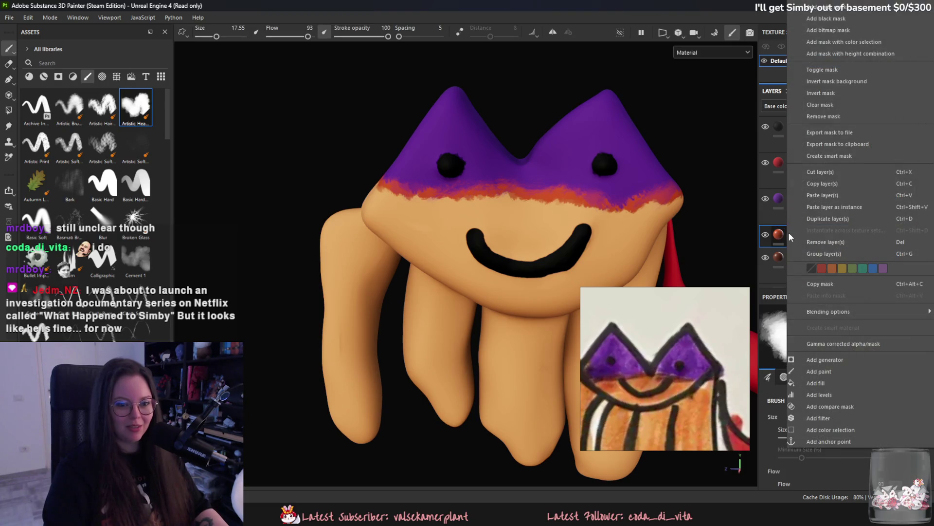
{"action": "left_click", "coordinate": [834, 372]}
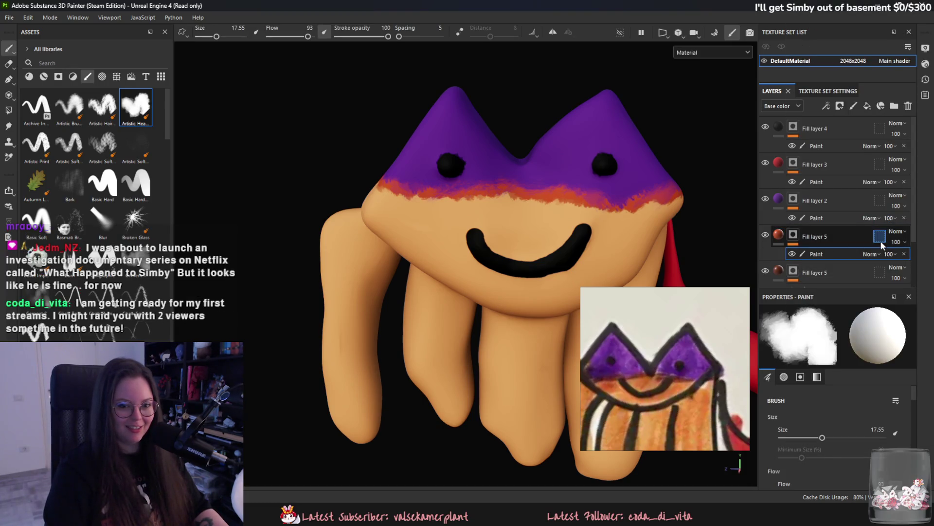
{"action": "key", "text": "ctrl+z"}
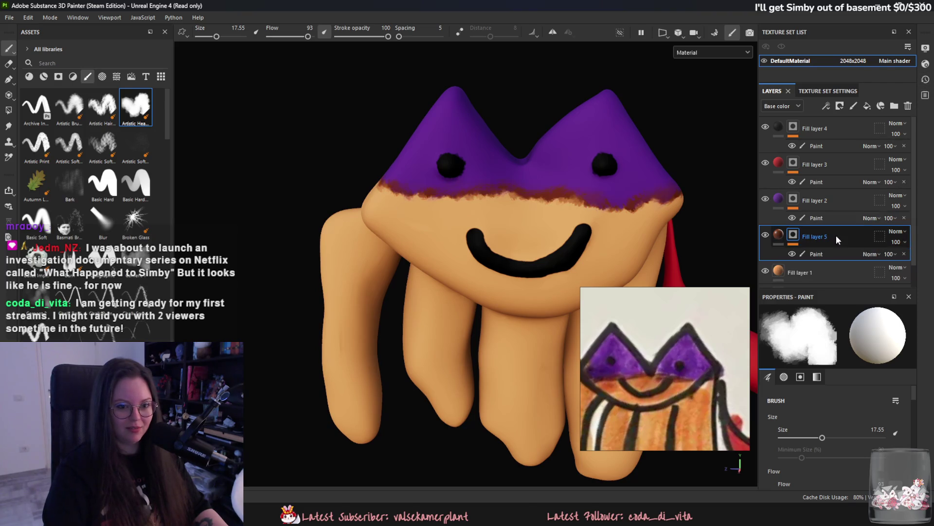
Add Fill layer 6 in reference orange, with a black mask and a paint effect.
{"action": "left_click", "coordinate": [864, 104]}
{"action": "left_click", "coordinate": [898, 358]}
{"action": "left_click", "coordinate": [617, 413]}
{"action": "right_click", "coordinate": [794, 235]}
{"action": "left_click", "coordinate": [826, 18]}
{"action": "right_click", "coordinate": [794, 235]}
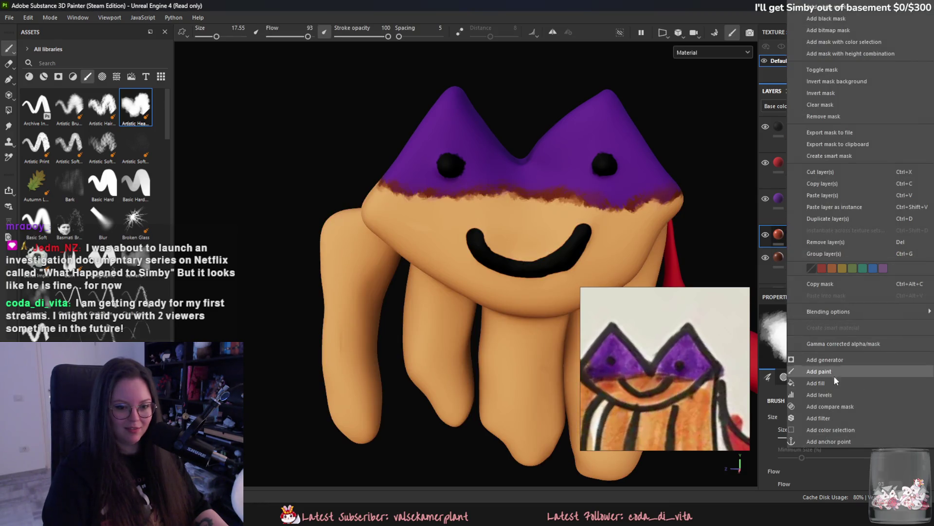
{"action": "left_click", "coordinate": [822, 372]}
Paint small orange blush patches on both cheeks, undoing the oversized strokes.
{"action": "mouse_move", "coordinate": [402, 229]}
{"action": "left_mouse_down"}
{"action": "mouse_move", "coordinate": [421, 227]}
{"action": "mouse_move", "coordinate": [385, 204]}
{"action": "mouse_move", "coordinate": [408, 214]}
{"action": "left_mouse_up"}
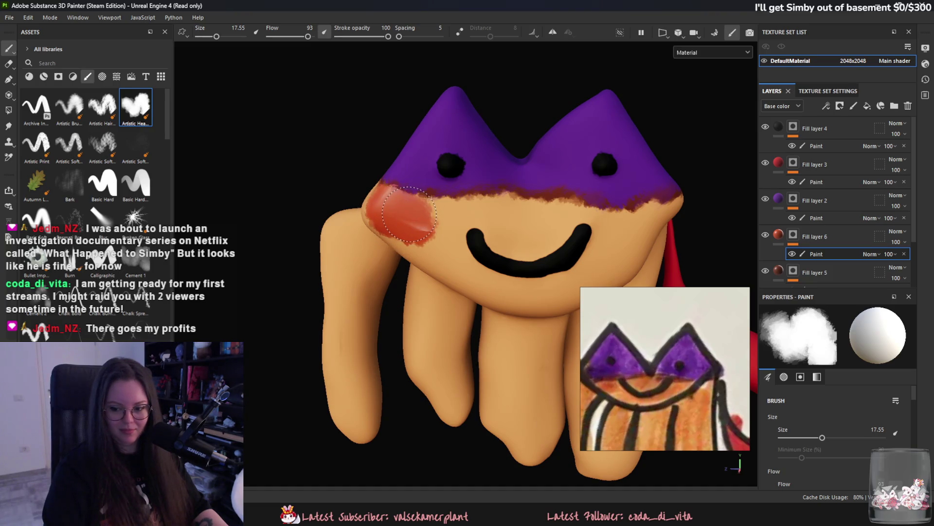
{"action": "key", "text": "ctrl+z"}
{"action": "left_click_drag", "start_coordinate": [413, 224], "coordinate": [419, 239]}
{"action": "mouse_move", "coordinate": [515, 224]}
{"action": "left_mouse_down"}
{"action": "mouse_move", "coordinate": [511, 214]}
{"action": "mouse_move", "coordinate": [529, 213]}
{"action": "left_mouse_up"}
{"action": "mouse_move", "coordinate": [645, 214]}
{"action": "left_mouse_down"}
{"action": "mouse_move", "coordinate": [611, 260]}
{"action": "mouse_move", "coordinate": [628, 219]}
{"action": "mouse_move", "coordinate": [579, 277]}
{"action": "left_mouse_up"}
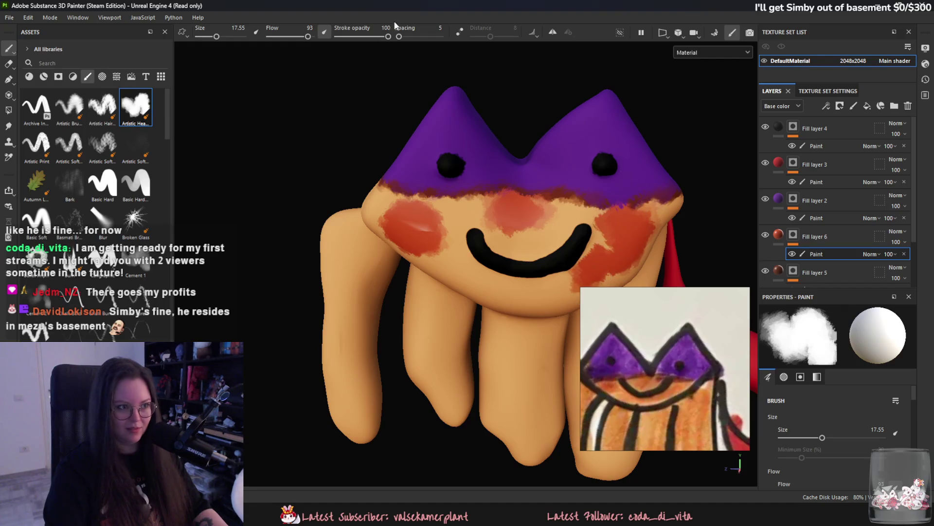
{"action": "key", "text": "ctrl+z"}
{"action": "key", "text": "ctrl+z"}
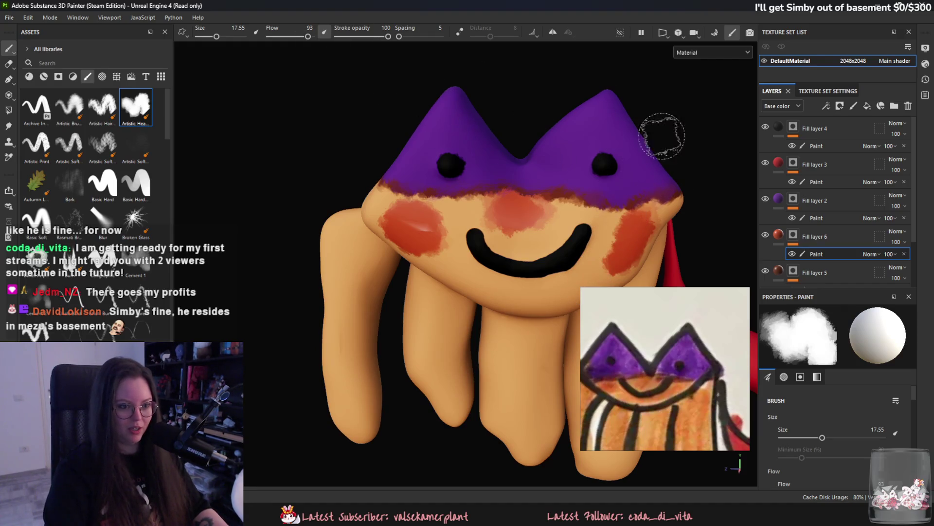
Set the blush layer's opacity to 45.
{"action": "left_click_drag", "start_coordinate": [904, 241], "coordinate": [900, 263]}
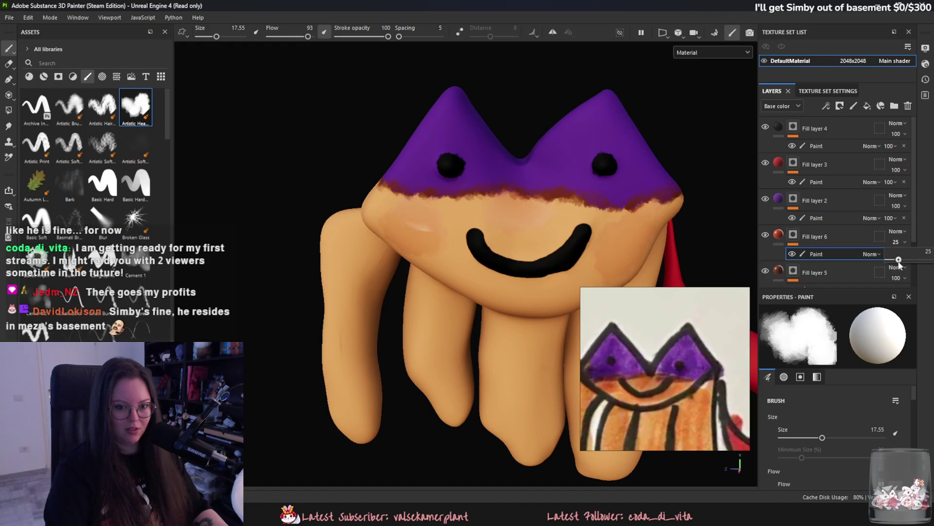
{"action": "left_click", "coordinate": [779, 234]}
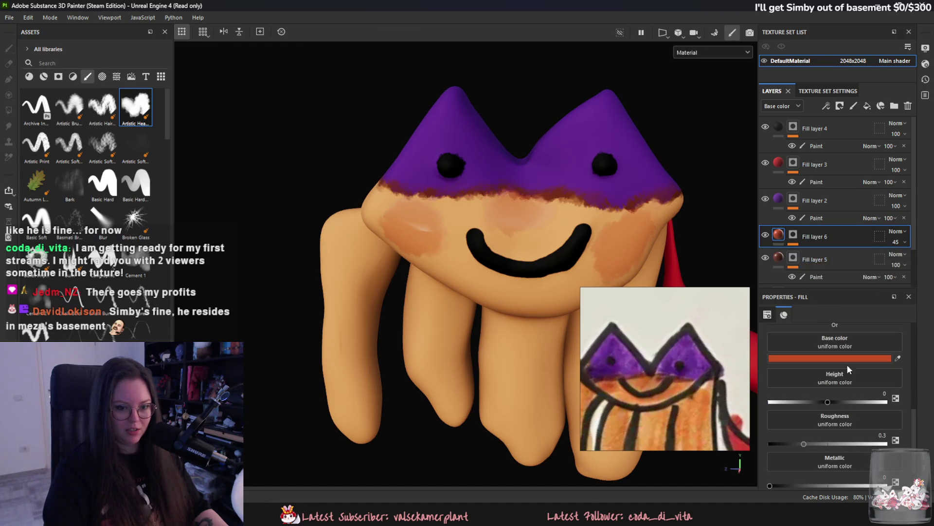
{"action": "scroll", "coordinate": [866, 358], "scroll_direction": "up", "scroll_amount": 2}
{"action": "scroll", "coordinate": [390, 242], "scroll_direction": "down", "scroll_amount": 2}
{"action": "left_click_drag", "start_coordinate": [390, 242], "coordinate": [370, 272], "text": "alt"}
{"action": "scroll", "coordinate": [554, 261], "scroll_direction": "down", "scroll_amount": 2}
{"action": "left_click_drag", "start_coordinate": [535, 248], "coordinate": [501, 234], "text": "alt"}
Paint orange down the right leg on Fill layer 6's mask.
{"action": "right_click", "coordinate": [835, 223]}
{"action": "left_click", "coordinate": [802, 239]}
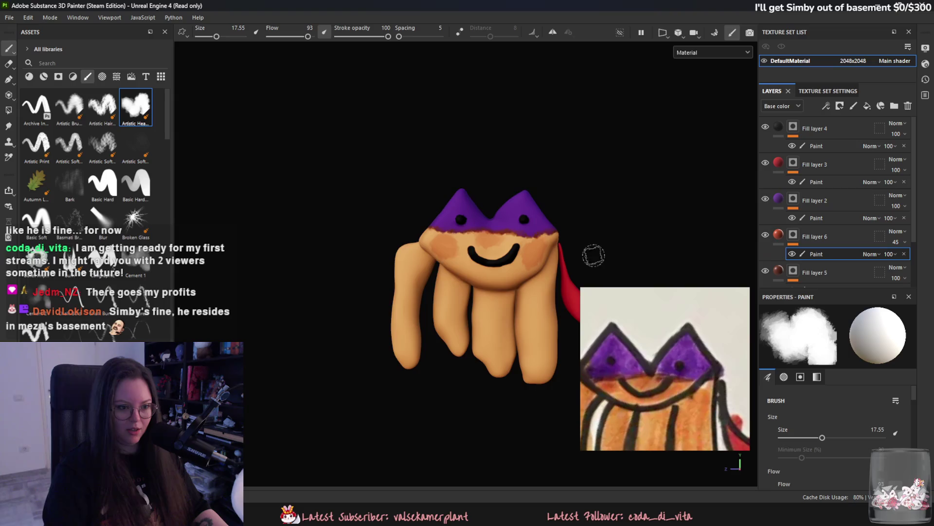
{"action": "scroll", "coordinate": [508, 244], "scroll_direction": "up", "scroll_amount": 1}
{"action": "left_click_drag", "start_coordinate": [540, 194], "coordinate": [552, 336]}
{"action": "scroll", "coordinate": [709, 405], "scroll_direction": "down", "scroll_amount": 2}
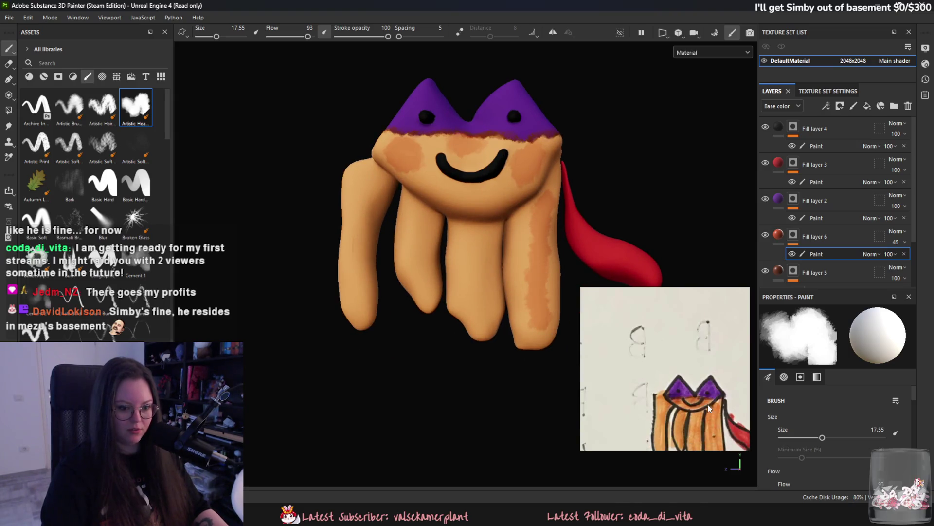
{"action": "scroll", "coordinate": [685, 361], "scroll_direction": "up", "scroll_amount": 3}
{"action": "scroll", "coordinate": [542, 230], "scroll_direction": "down", "scroll_amount": 2}
Redo the right-leg orange as a finer streak using a smaller brush.
{"action": "key", "text": "ctrl+z"}
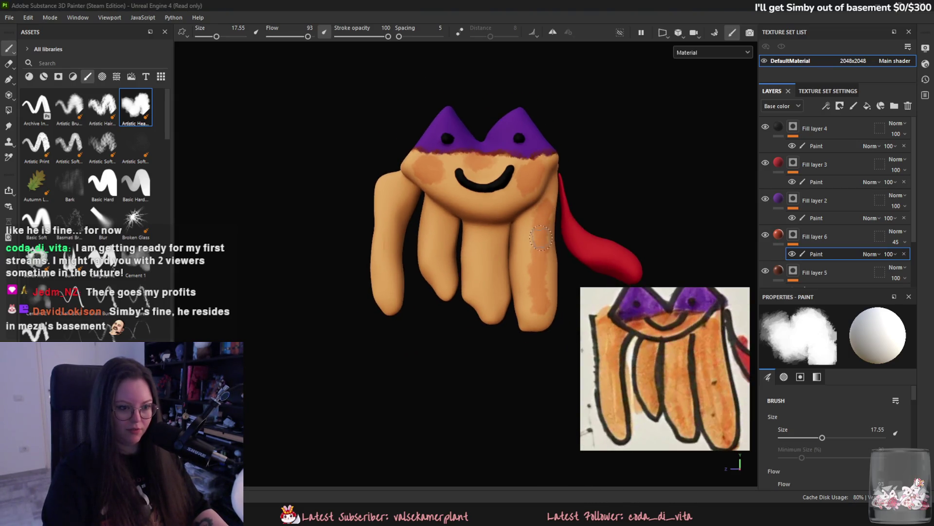
{"action": "key", "text": "bracketleft"}
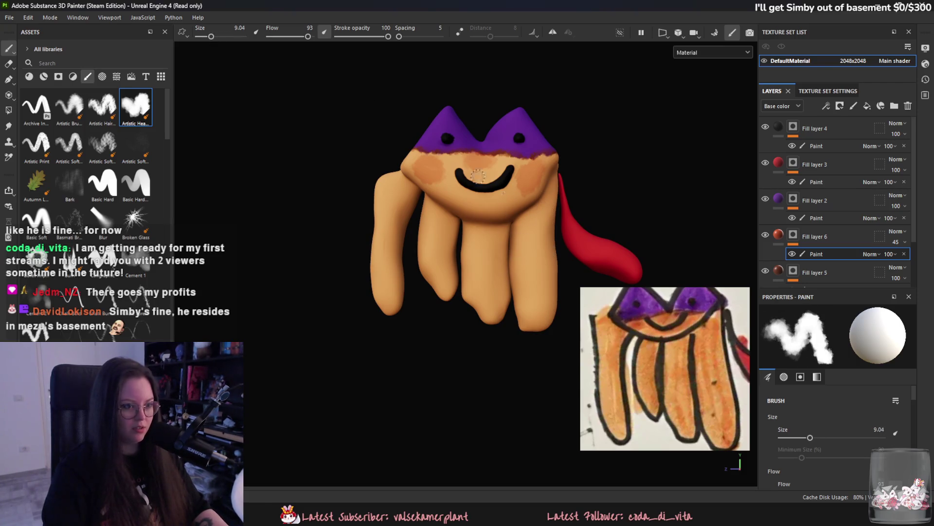
{"action": "left_click_drag", "start_coordinate": [549, 198], "coordinate": [548, 214]}
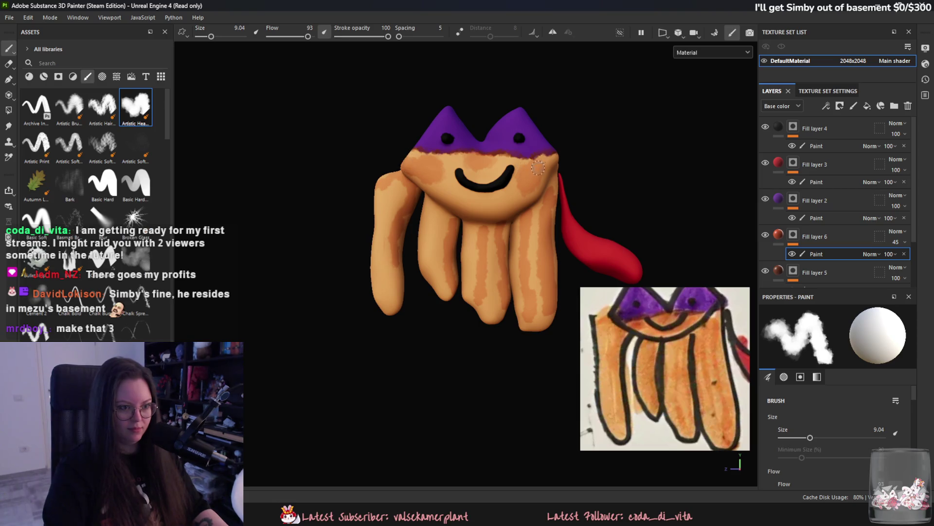
{"action": "scroll", "coordinate": [652, 360], "scroll_direction": "down", "scroll_amount": 3}
{"action": "scroll", "coordinate": [652, 360], "scroll_direction": "up", "scroll_amount": 2}
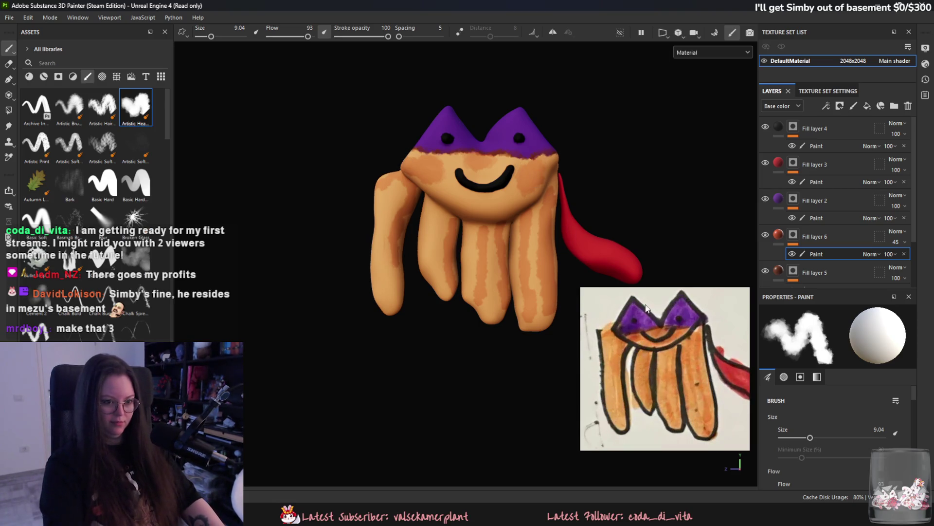
{"action": "scroll", "coordinate": [479, 126], "scroll_direction": "up", "scroll_amount": 1}
Reselect Fill layer 6, orbit the model, and add a new fill layer above it.
{"action": "left_click", "coordinate": [845, 207]}
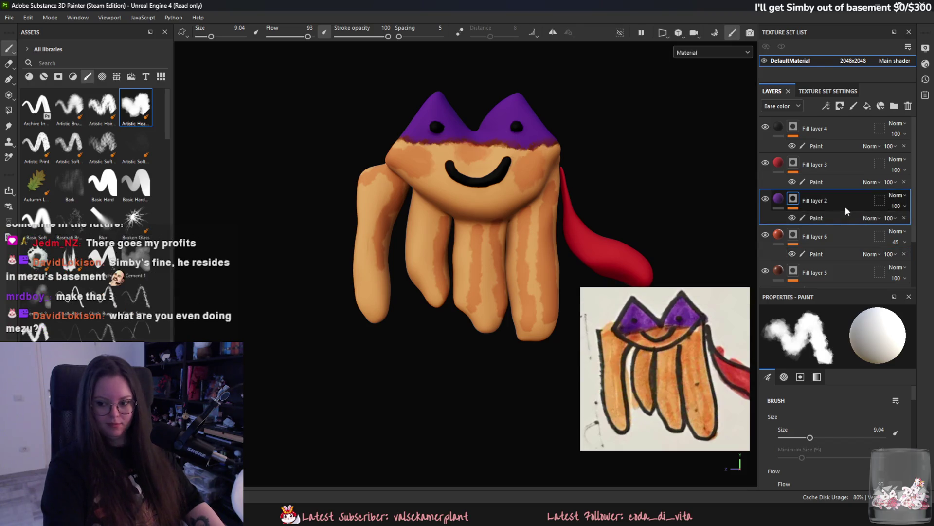
{"action": "left_click", "coordinate": [822, 253]}
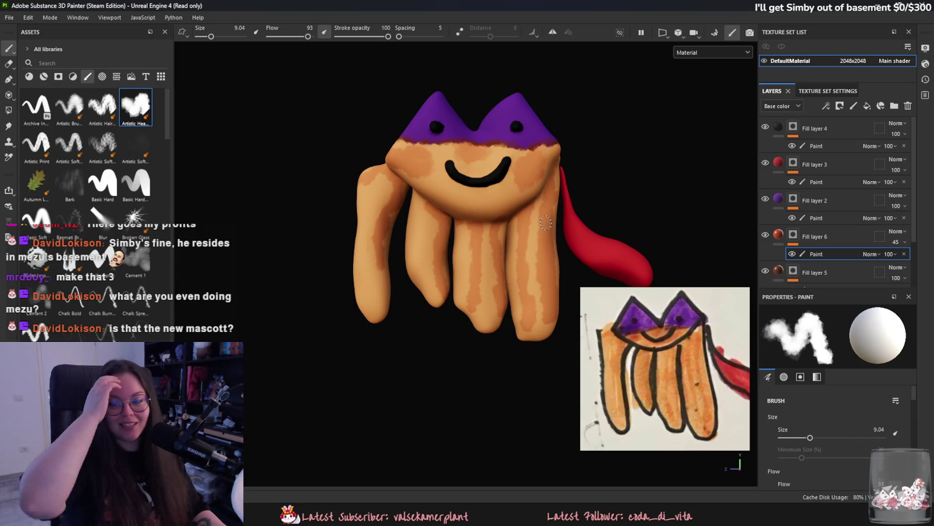
{"action": "left_click_drag", "start_coordinate": [588, 226], "coordinate": [572, 194], "text": "alt"}
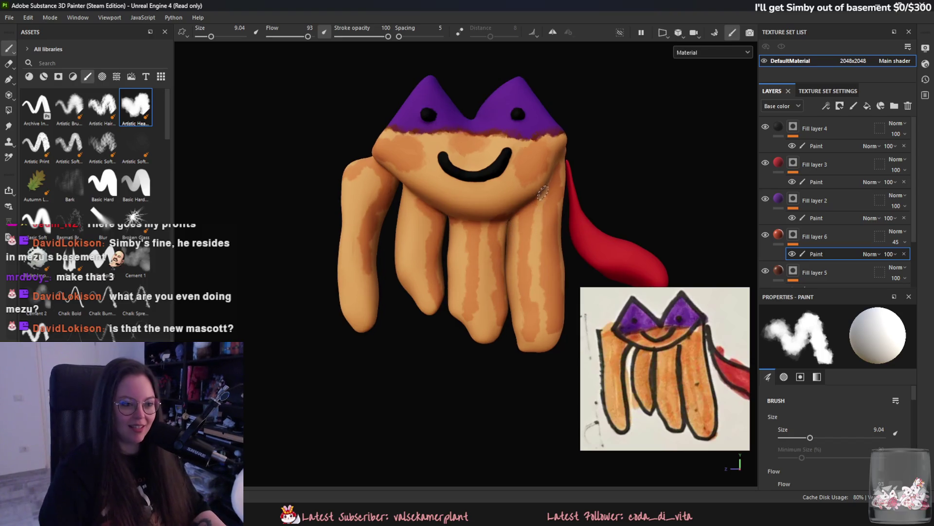
{"action": "left_click", "coordinate": [881, 106]}
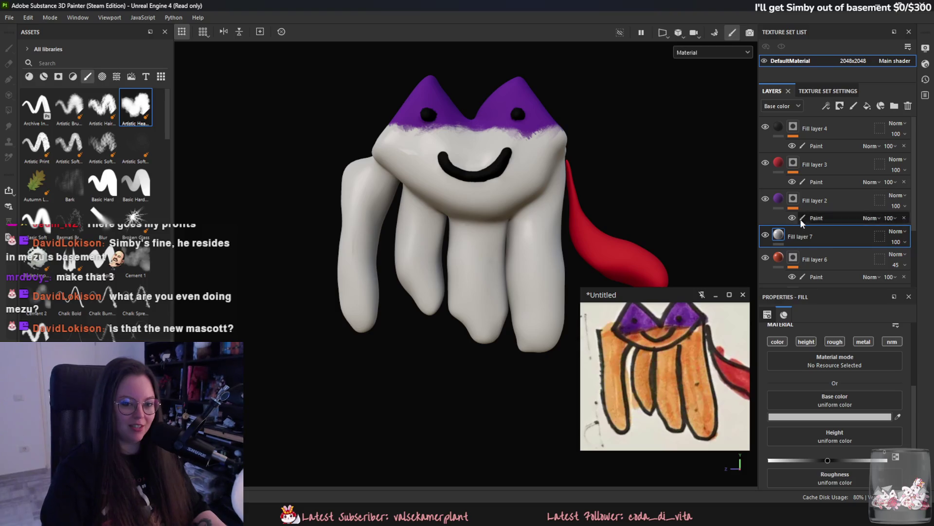
Give Fill layer 7 a black mask and a purple fill sampled from the reference.
{"action": "right_click", "coordinate": [800, 240]}
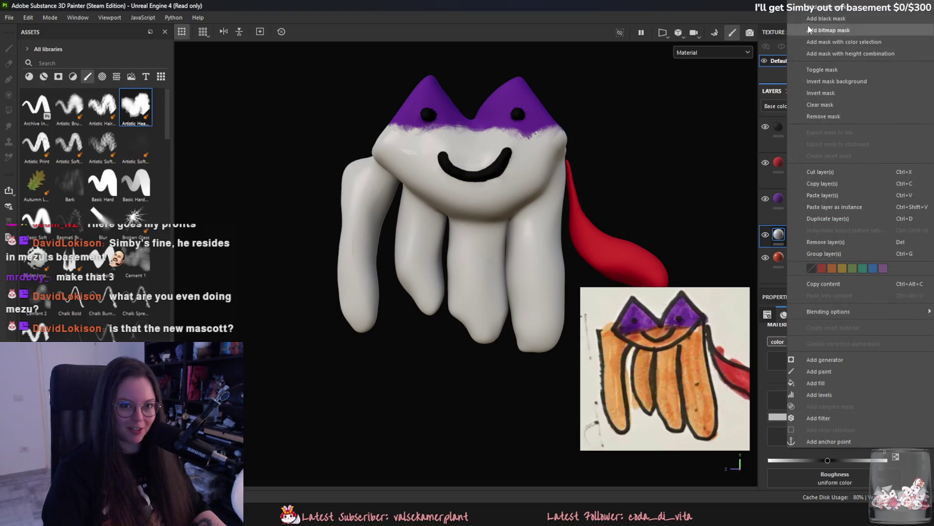
{"action": "left_click", "coordinate": [826, 18]}
{"action": "scroll", "coordinate": [636, 369], "scroll_direction": "down", "scroll_amount": 3}
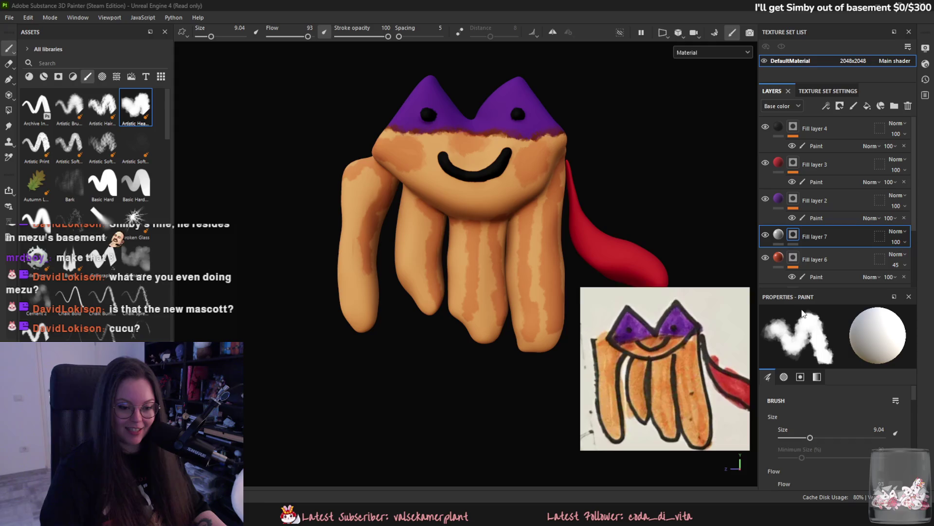
{"action": "left_click", "coordinate": [779, 234]}
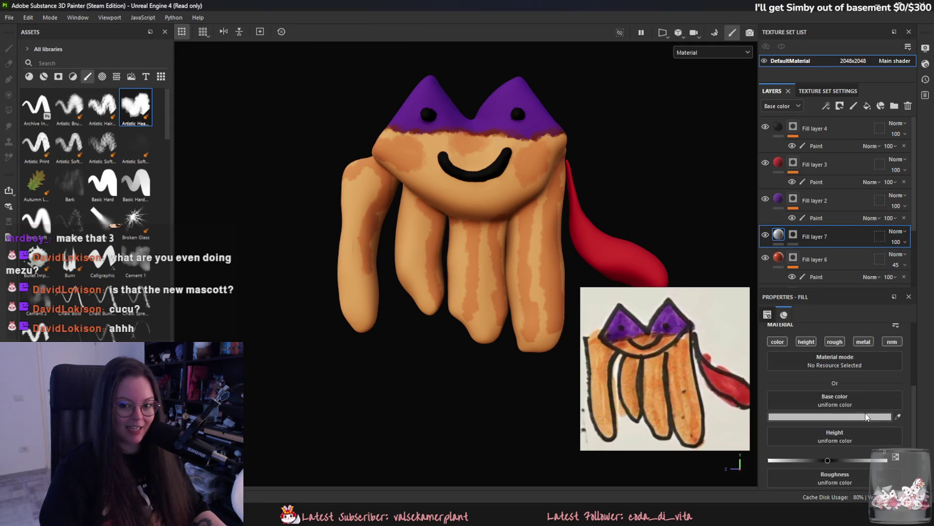
{"action": "left_click", "coordinate": [898, 416]}
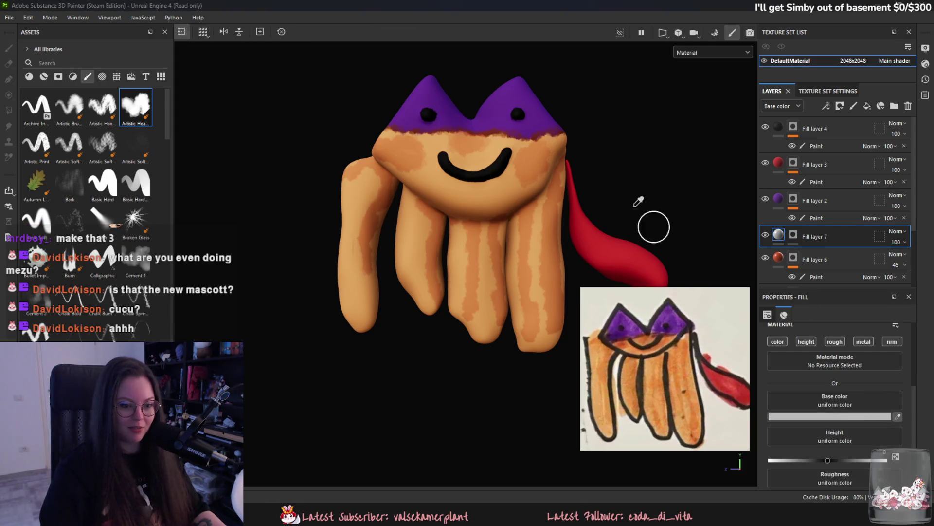
{"action": "left_click", "coordinate": [619, 335]}
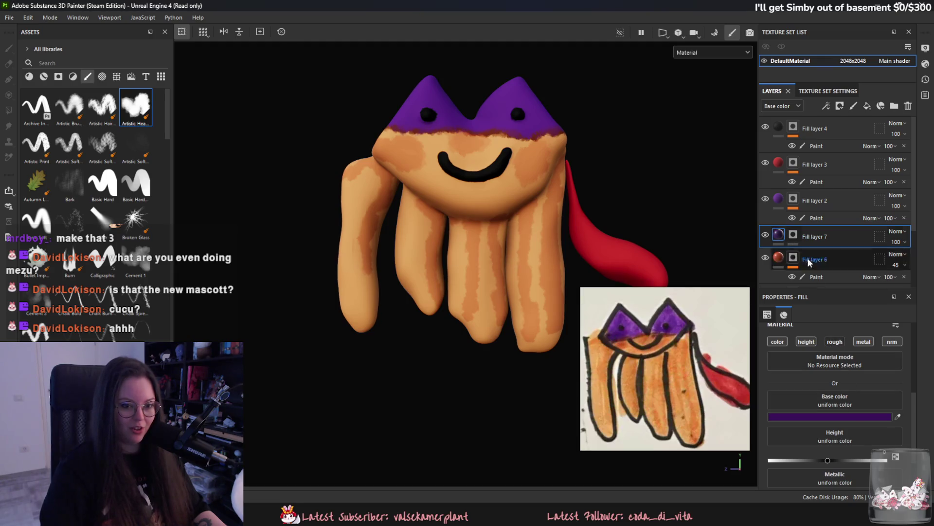
Add a paint effect to Fill layer 7, move it above Fill layer 2, and darken both ears.
{"action": "right_click", "coordinate": [790, 235]}
{"action": "left_click", "coordinate": [827, 18]}
{"action": "right_click", "coordinate": [790, 234]}
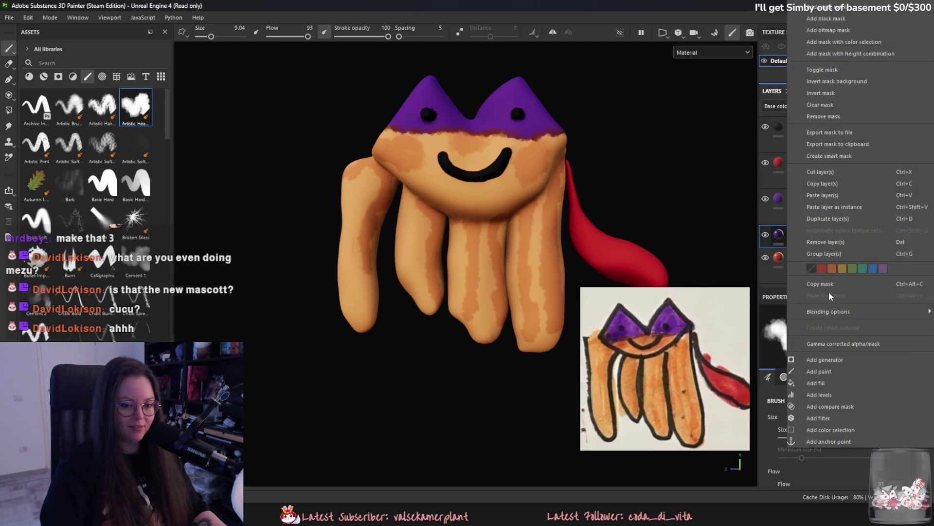
{"action": "left_click", "coordinate": [819, 372]}
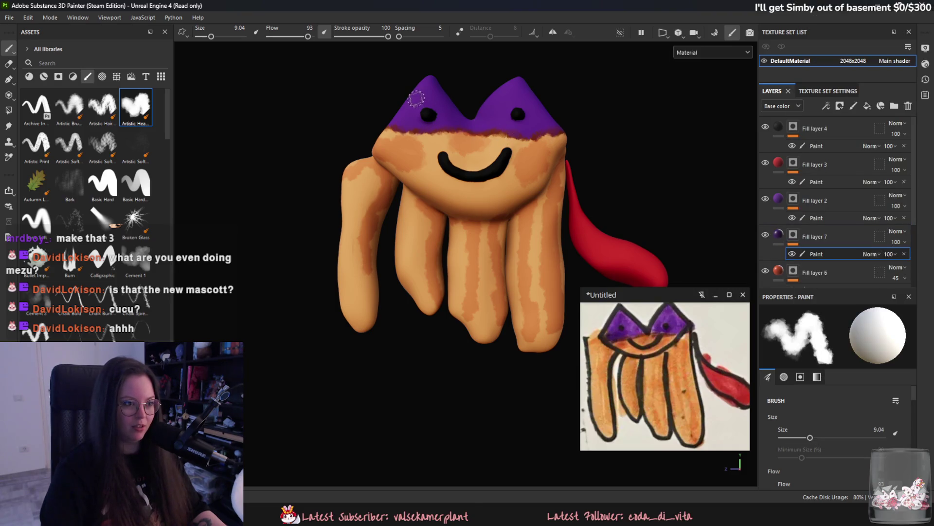
{"action": "left_click_drag", "start_coordinate": [781, 238], "coordinate": [781, 194]}
{"action": "mouse_move", "coordinate": [404, 111]}
{"action": "left_mouse_down"}
{"action": "mouse_move", "coordinate": [391, 126]}
{"action": "mouse_move", "coordinate": [412, 116]}
{"action": "mouse_move", "coordinate": [431, 82]}
{"action": "mouse_move", "coordinate": [439, 125]}
{"action": "left_mouse_up"}
{"action": "mouse_move", "coordinate": [497, 103]}
{"action": "left_mouse_down"}
{"action": "mouse_move", "coordinate": [483, 118]}
{"action": "mouse_move", "coordinate": [519, 91]}
{"action": "mouse_move", "coordinate": [534, 125]}
{"action": "left_mouse_up"}
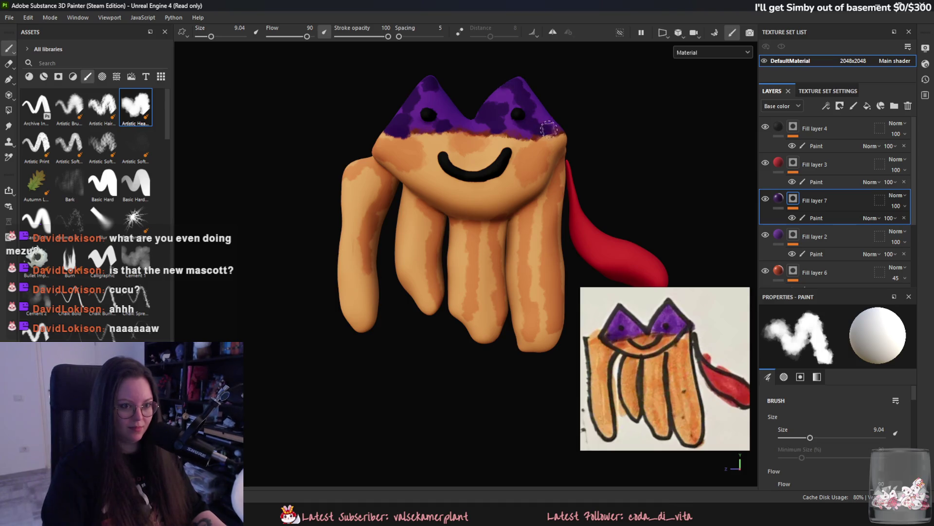
Lower Fill layer 7's opacity to 40.
{"action": "left_click", "coordinate": [904, 205]}
{"action": "left_click", "coordinate": [901, 223]}
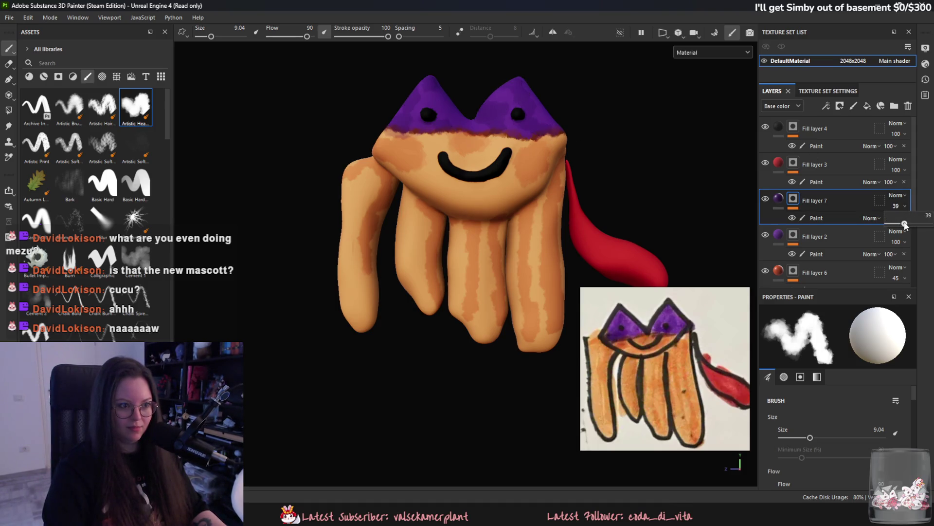
{"action": "left_click_drag", "start_coordinate": [904, 224], "coordinate": [905, 223]}
{"action": "scroll", "coordinate": [507, 229], "scroll_direction": "down", "scroll_amount": 2}
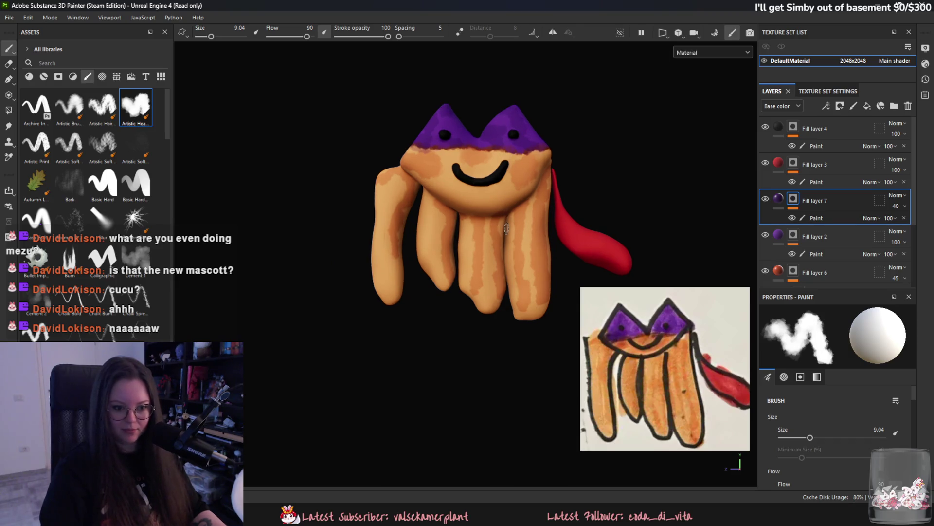
Add a new fill layer above Fill layer 3 and begin sampling its colour.
{"action": "left_click", "coordinate": [823, 167]}
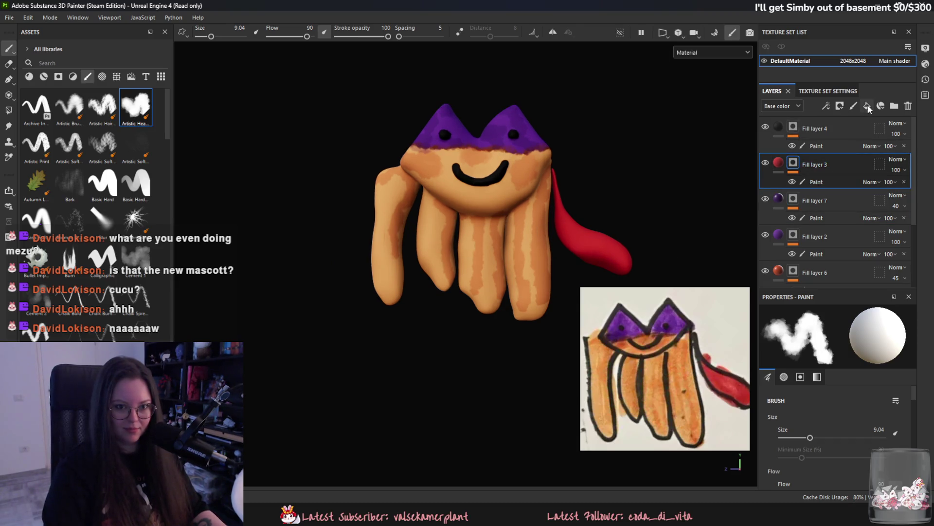
{"action": "left_click", "coordinate": [867, 106]}
{"action": "left_click", "coordinate": [898, 417]}
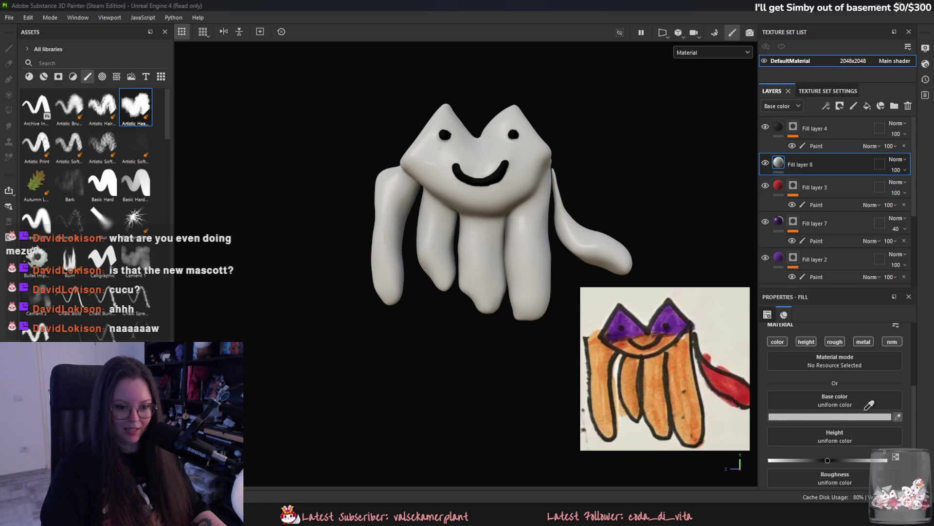
Colour Fill layer 8 red from the reference, with a black mask and a paint effect.
{"action": "left_click", "coordinate": [743, 396]}
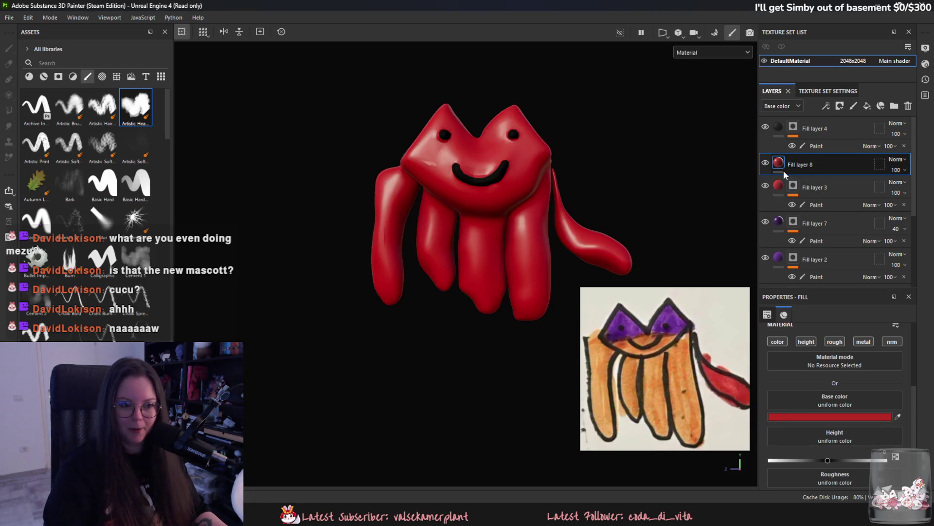
{"action": "right_click", "coordinate": [794, 165]}
{"action": "left_click", "coordinate": [808, 29]}
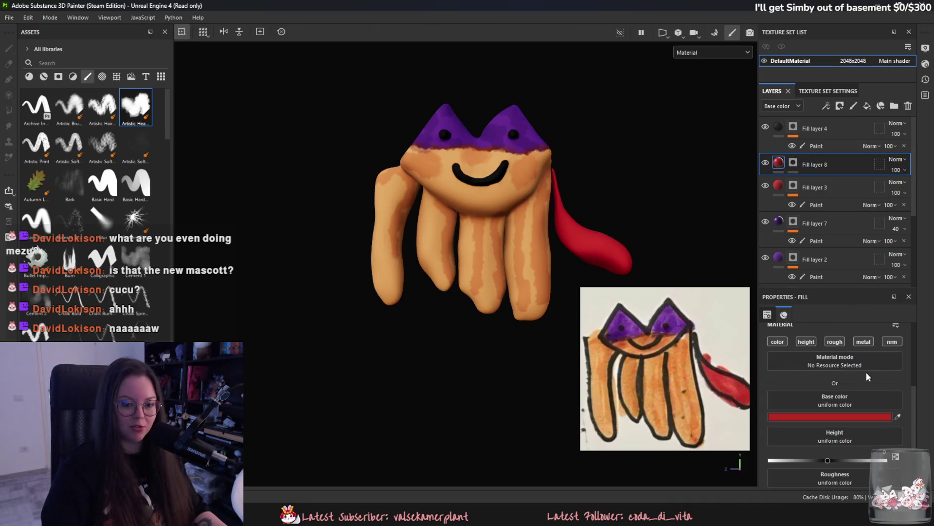
{"action": "left_click", "coordinate": [806, 162]}
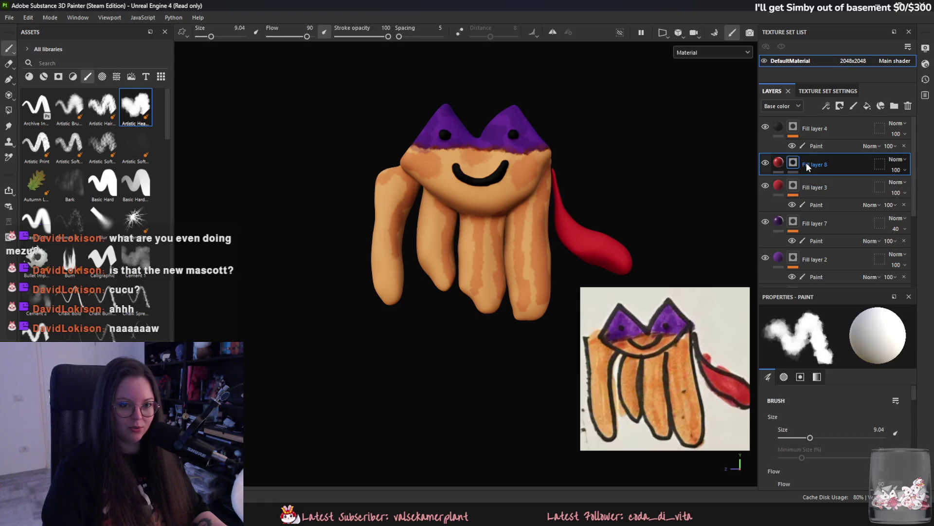
{"action": "right_click", "coordinate": [806, 162]}
{"action": "left_click", "coordinate": [835, 372]}
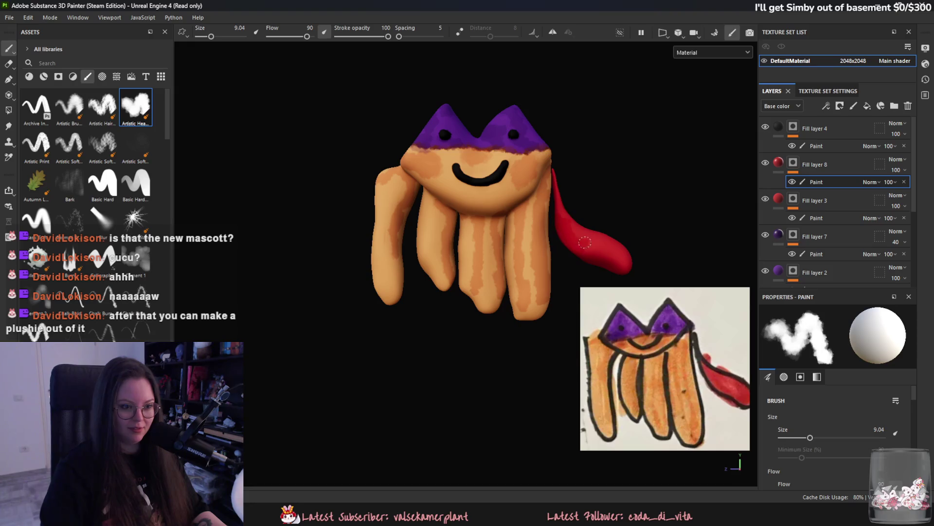
Keep Fill layer 8's paint effect and lower its opacity to 54.
{"action": "key", "text": "Delete"}
{"action": "left_click", "coordinate": [837, 416]}
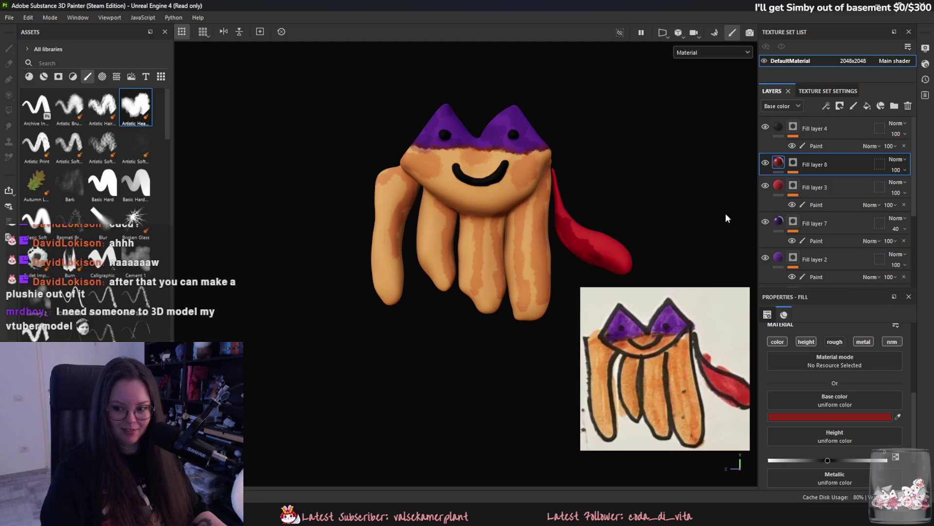
{"action": "key", "text": "ctrl+z"}
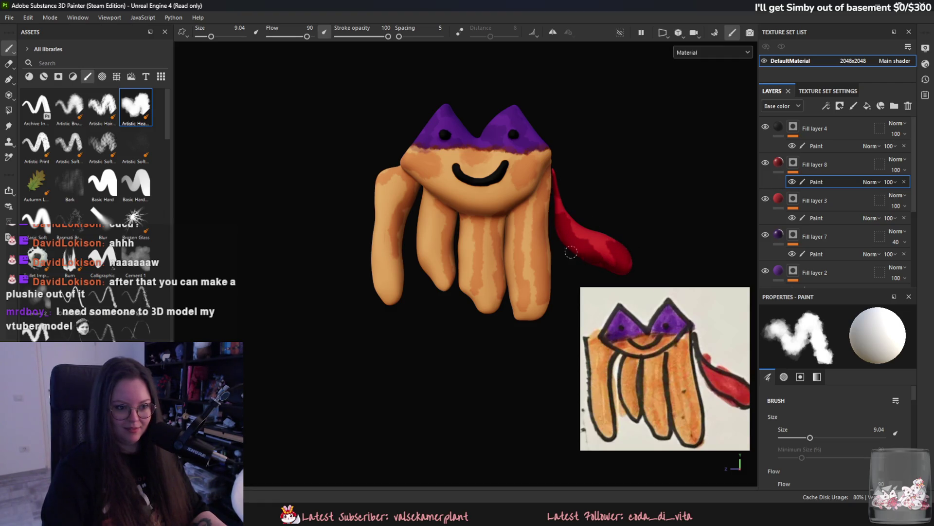
{"action": "left_click_drag", "start_coordinate": [895, 169], "coordinate": [894, 184]}
{"action": "mouse_move", "coordinate": [537, 231]}
{"action": "left_mouse_down", "text": "alt"}
{"action": "mouse_move", "coordinate": [567, 255]}
{"action": "mouse_move", "coordinate": [792, 265]}
{"action": "mouse_move", "coordinate": [511, 254]}
{"action": "left_mouse_up", "text": "alt"}
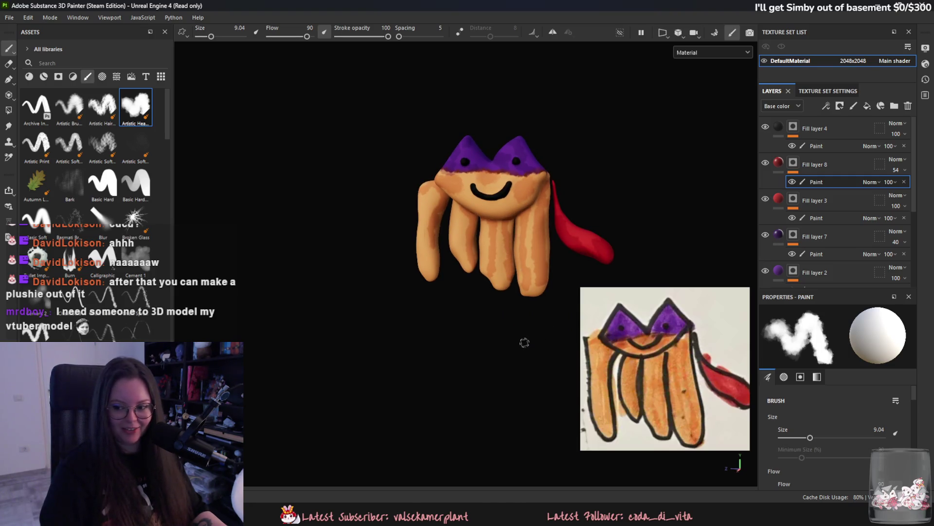
{"action": "scroll", "coordinate": [475, 322], "scroll_direction": "up", "scroll_amount": 3}
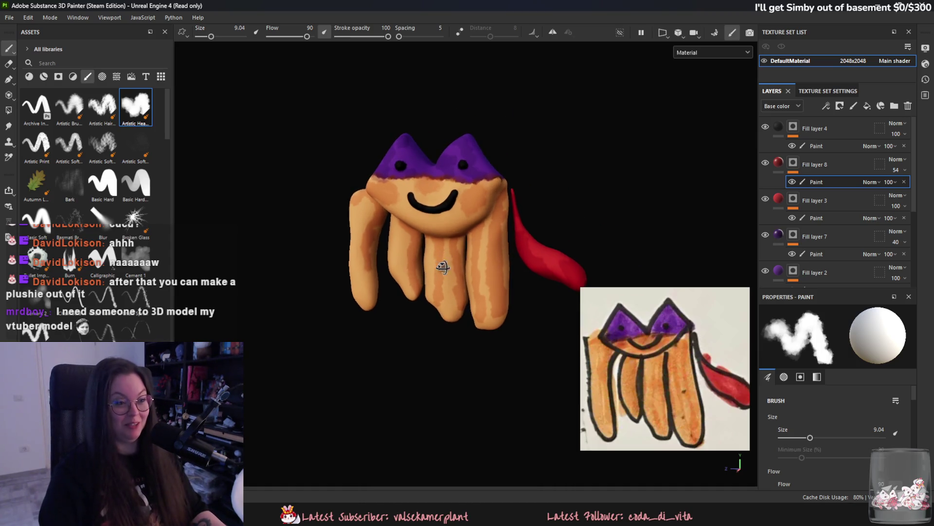
{"action": "mouse_move", "coordinate": [466, 258]}
{"action": "left_mouse_down", "text": "alt"}
{"action": "mouse_move", "coordinate": [434, 240]}
{"action": "mouse_move", "coordinate": [373, 300]}
{"action": "mouse_move", "coordinate": [404, 294]}
{"action": "left_mouse_up", "text": "alt"}
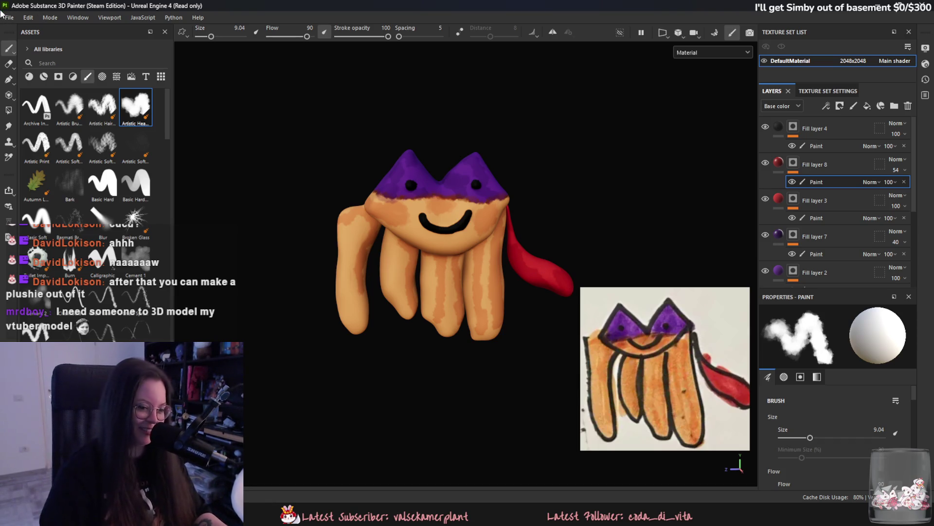
Open Export Textures and set the export size to 1024.
{"action": "left_click", "coordinate": [9, 18]}
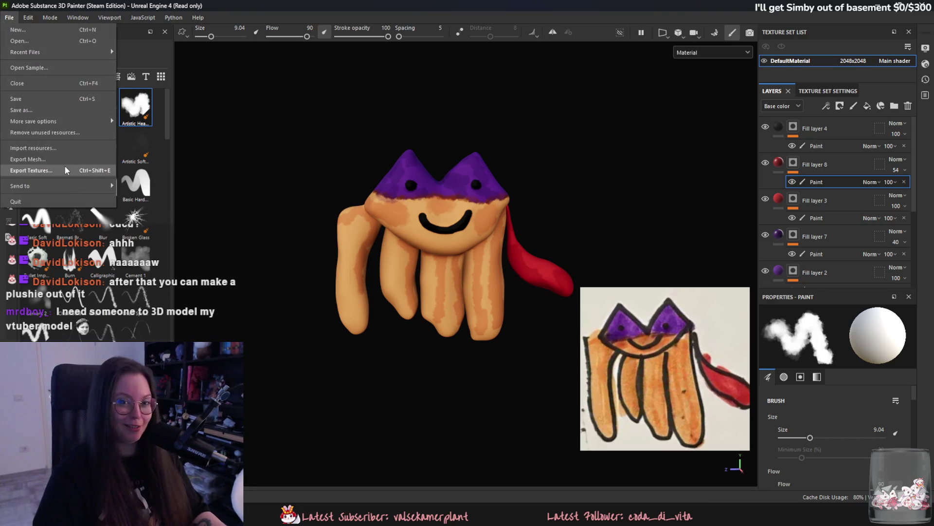
{"action": "left_click", "coordinate": [830, 165]}
{"action": "left_click", "coordinate": [818, 130]}
{"action": "left_click", "coordinate": [9, 18]}
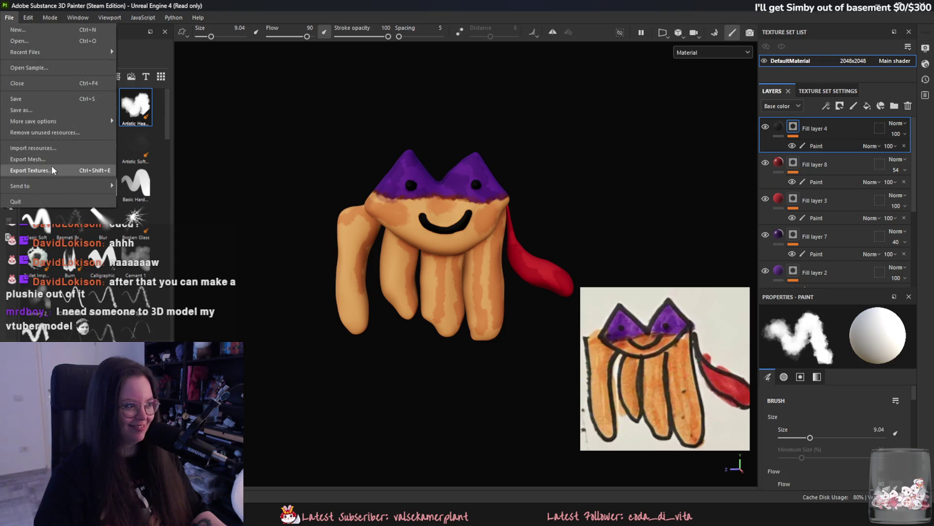
{"action": "left_click", "coordinate": [58, 171]}
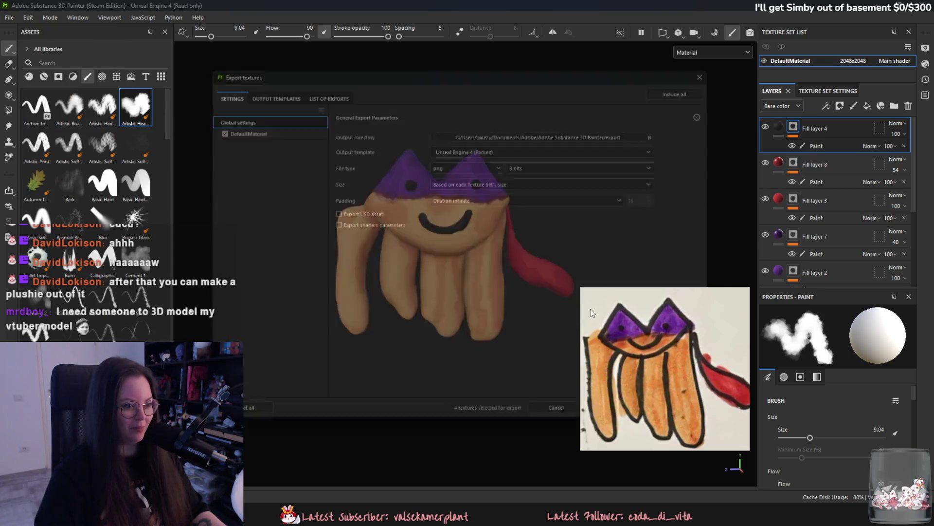
{"action": "left_click", "coordinate": [537, 180]}
{"action": "left_click", "coordinate": [503, 237]}
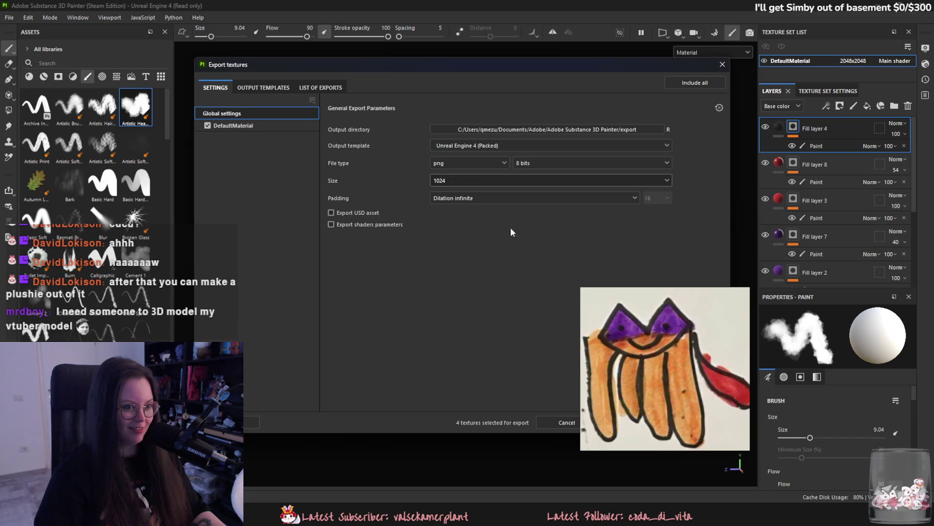
Set the output directory to a new Desktop folder named Cat.
{"action": "left_click", "coordinate": [574, 129]}
{"action": "left_click", "coordinate": [275, 190]}
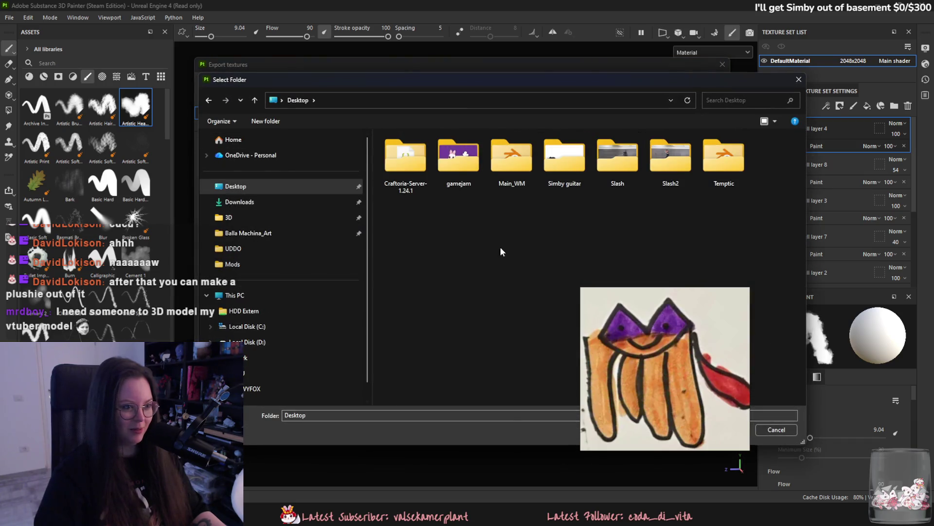
{"action": "right_click", "coordinate": [502, 252]}
{"action": "mouse_move", "coordinate": [633, 389]}
{"action": "left_click", "coordinate": [686, 400]}
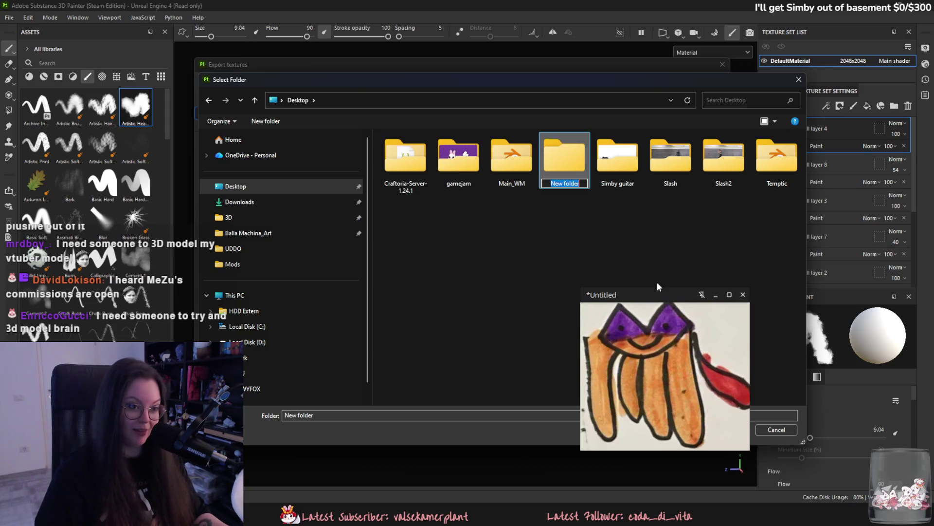
{"action": "left_click", "coordinate": [643, 244]}
{"action": "left_click", "coordinate": [687, 100]}
{"action": "left_click", "coordinate": [409, 165]}
{"action": "double_click", "coordinate": [409, 165]}
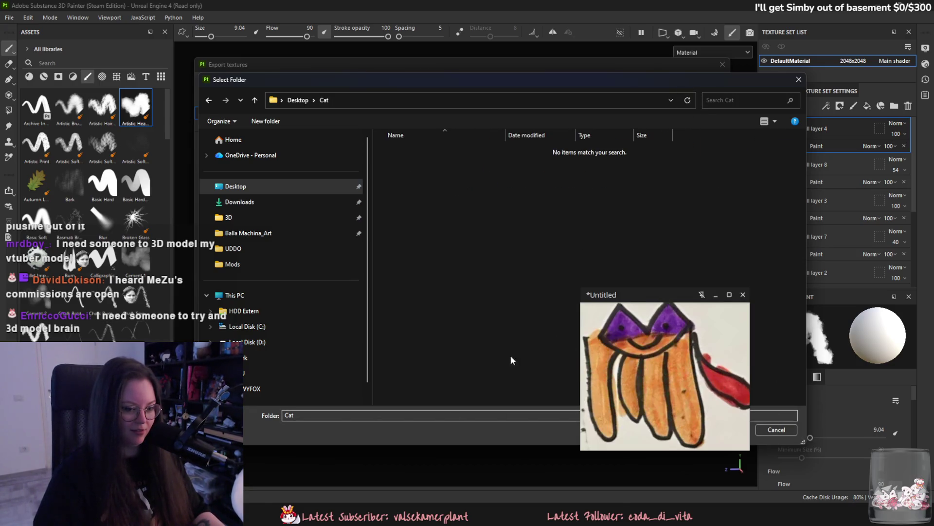
{"action": "left_click", "coordinate": [717, 427]}
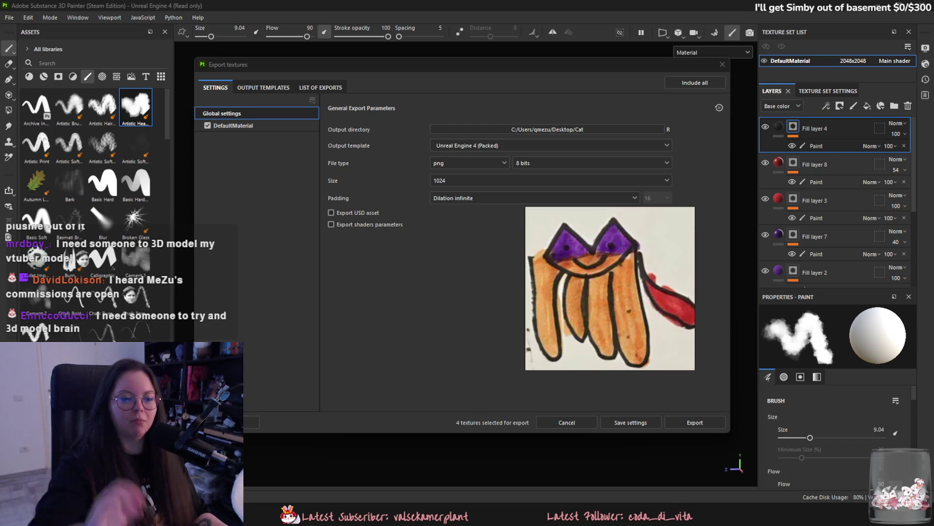
Export the four PNG textures and close the export window.
{"action": "mouse_move", "coordinate": [626, 230]}
{"action": "left_click_drag", "start_coordinate": [504, 67], "coordinate": [478, 54]}
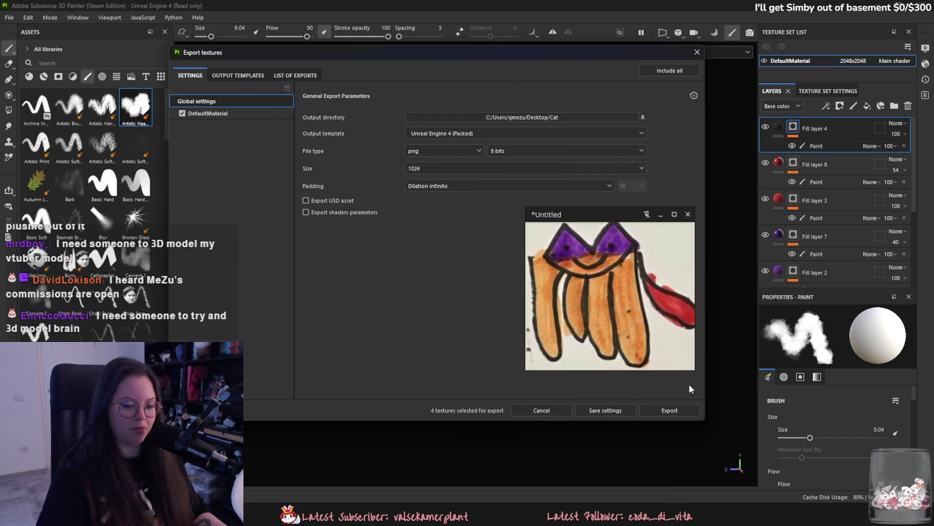
{"action": "left_click", "coordinate": [680, 410]}
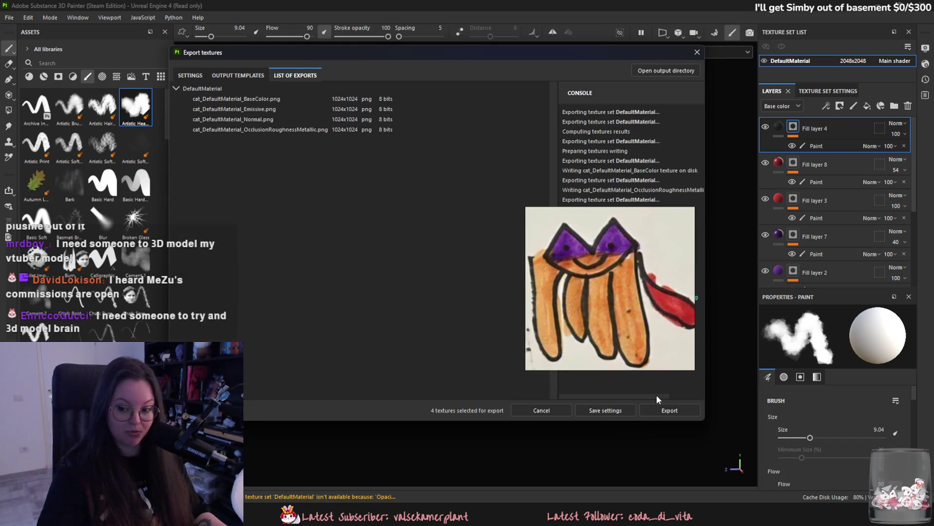
{"action": "left_click", "coordinate": [631, 410]}
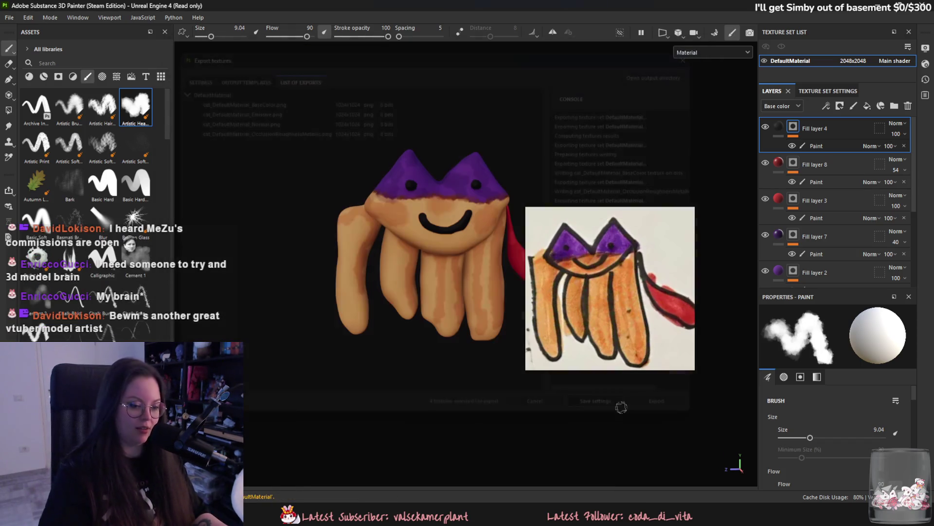
Save the project as cat.spp in Desktop/Cat and orbit the creature for a final check.
{"action": "key", "text": "ctrl+s"}
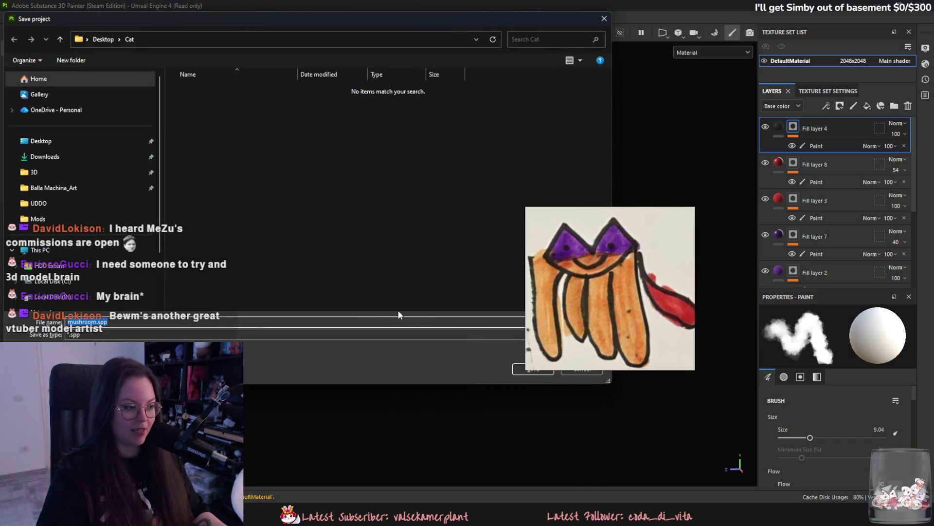
{"action": "key", "text": "Return"}
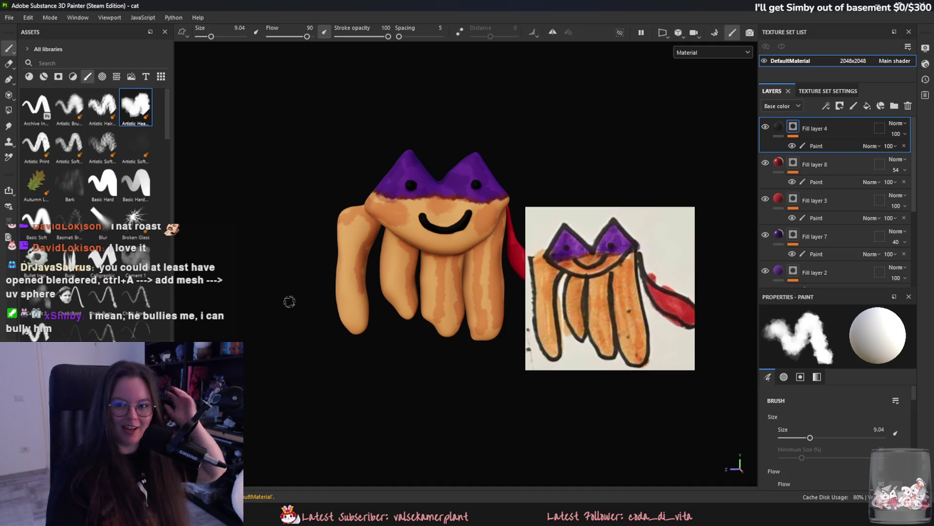
{"action": "mouse_move", "coordinate": [352, 282]}
{"action": "left_mouse_down", "text": "alt"}
{"action": "mouse_move", "coordinate": [465, 333]}
{"action": "mouse_move", "coordinate": [422, 315]}
{"action": "mouse_move", "coordinate": [467, 313]}
{"action": "mouse_move", "coordinate": [458, 299]}
{"action": "left_mouse_up", "text": "alt"}
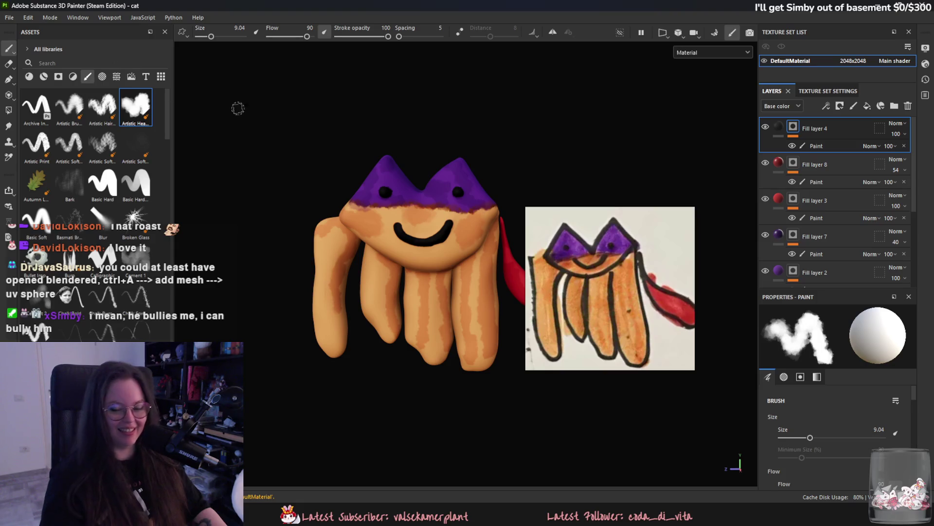
{"action": "key", "text": "alt+Tab"}
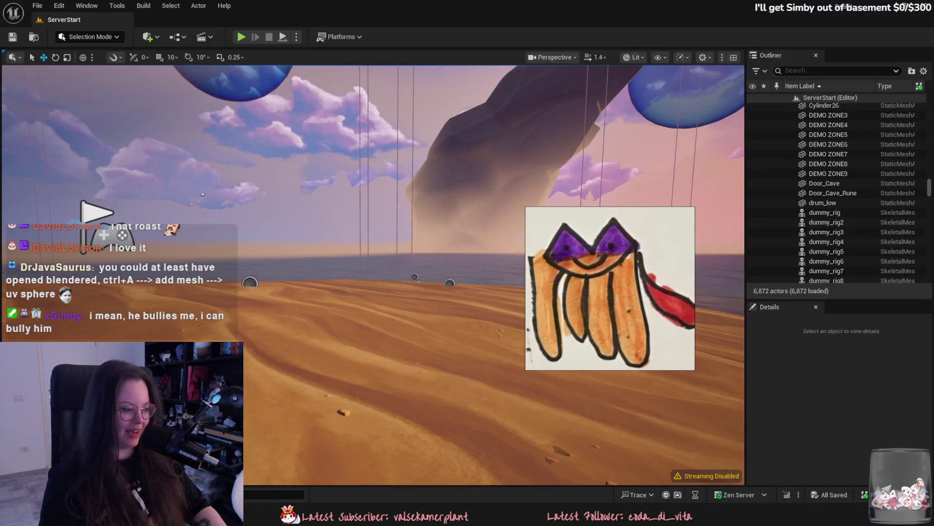
Create a new folder named Cat in the _Game content folder.
{"action": "key", "text": "ctrl+space"}
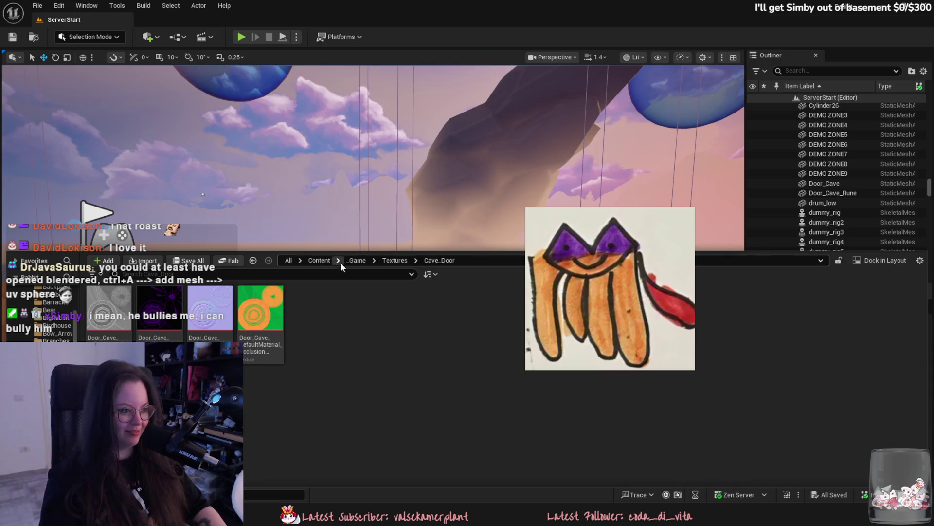
{"action": "left_click", "coordinate": [356, 260]}
{"action": "right_click", "coordinate": [236, 389]}
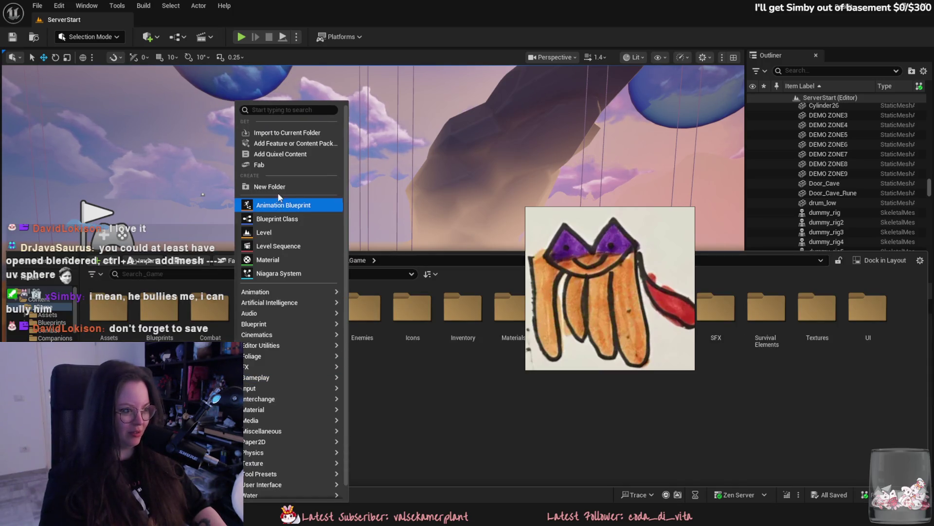
{"action": "left_click", "coordinate": [277, 185]}
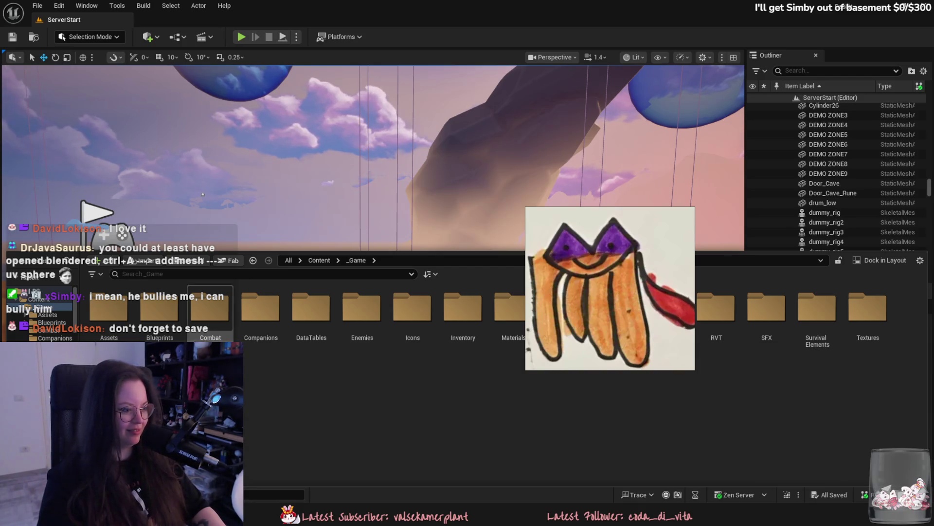
{"action": "mouse_move", "coordinate": [608, 232]}
{"action": "left_mouse_down"}
{"action": "mouse_move", "coordinate": [681, 312]}
{"action": "mouse_move", "coordinate": [725, 330]}
{"action": "left_mouse_up"}
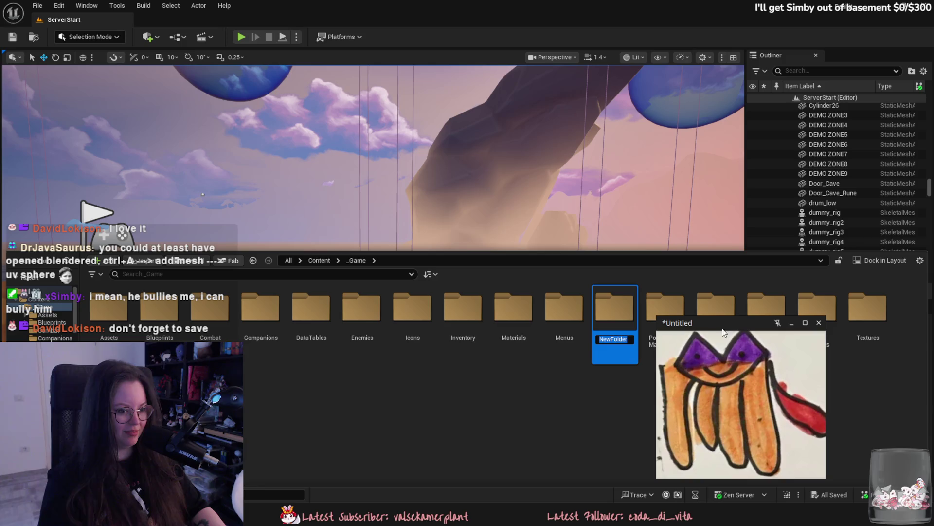
{"action": "left_click", "coordinate": [627, 339]}
{"action": "type", "text": "Cat"}
{"action": "key", "text": "Return"}
Move the Cat folder under Assets/Animals and open it.
{"action": "mouse_move", "coordinate": [209, 309]}
{"action": "left_mouse_down"}
{"action": "mouse_move", "coordinate": [141, 318]}
{"action": "mouse_move", "coordinate": [109, 309]}
{"action": "left_mouse_up"}
{"action": "left_click", "coordinate": [131, 325]}
{"action": "double_click", "coordinate": [109, 306]}
{"action": "left_click", "coordinate": [205, 332]}
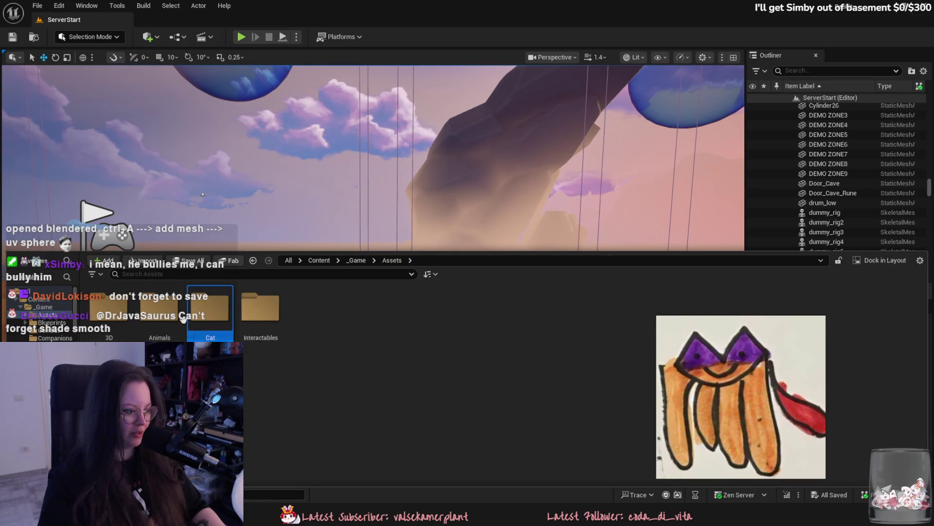
{"action": "double_click", "coordinate": [160, 312]}
{"action": "double_click", "coordinate": [210, 324]}
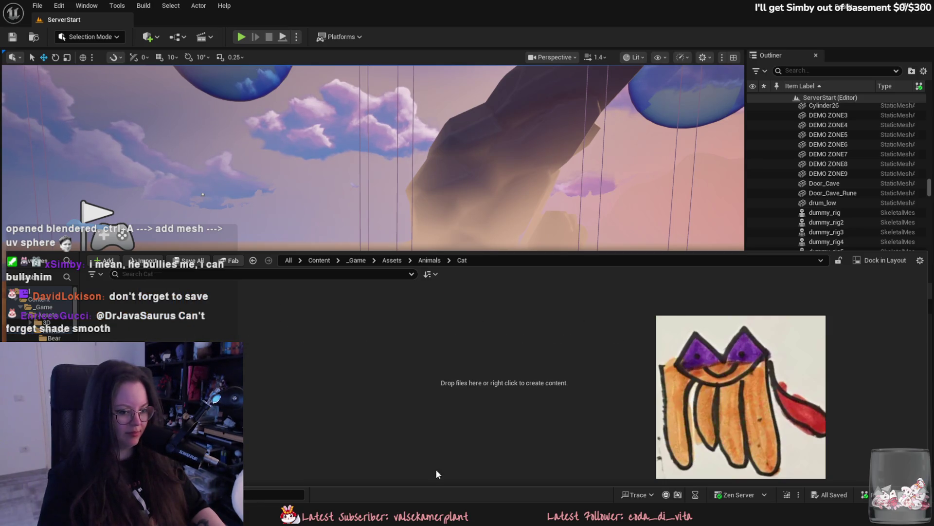
{"action": "key", "text": "super+e"}
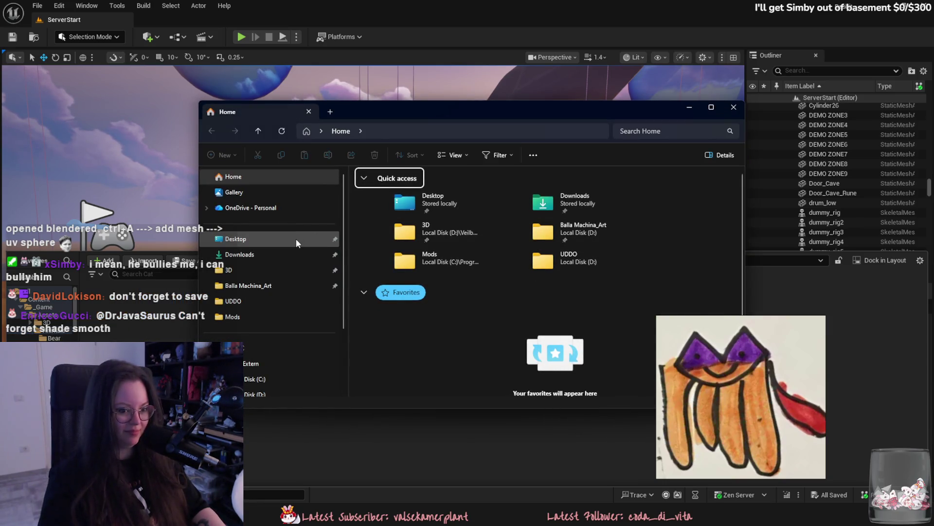
Drag cat.fbx from the Desktop into Unreal's Cat content folder and confirm the import.
{"action": "left_click", "coordinate": [296, 239]}
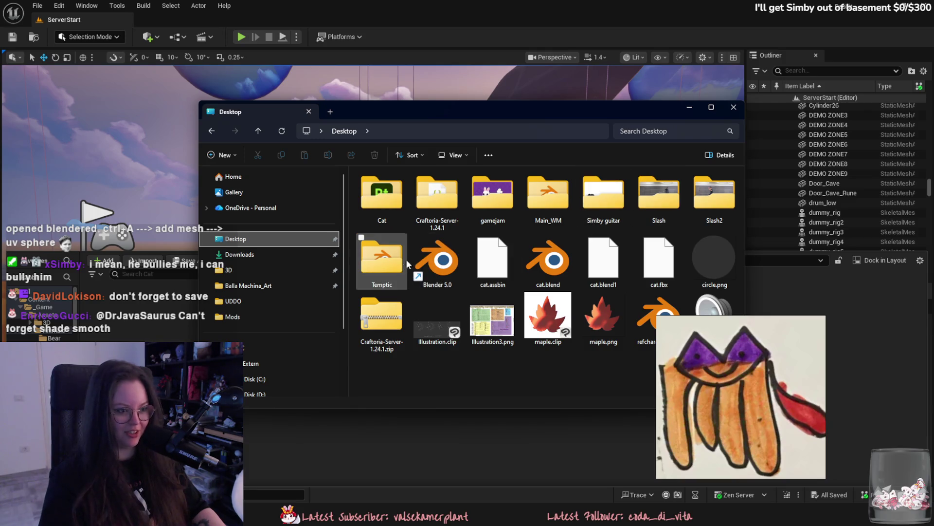
{"action": "double_click", "coordinate": [389, 208]}
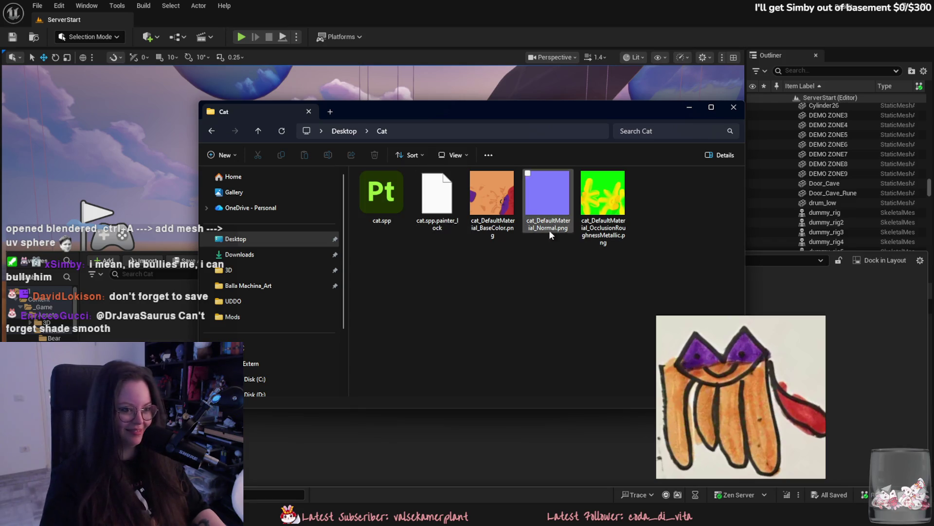
{"action": "left_click", "coordinate": [293, 240]}
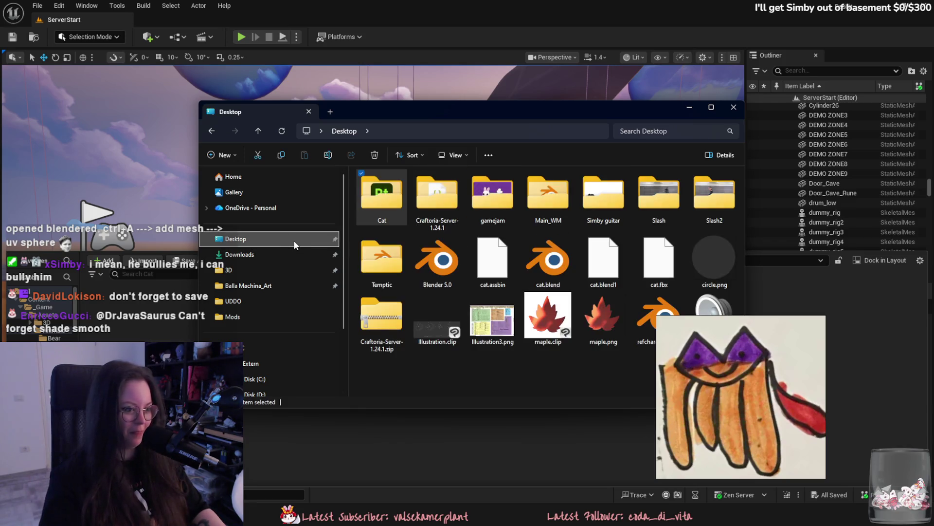
{"action": "mouse_move", "coordinate": [648, 281]}
{"action": "left_mouse_down"}
{"action": "mouse_move", "coordinate": [438, 107]}
{"action": "mouse_move", "coordinate": [403, 95]}
{"action": "left_mouse_up"}
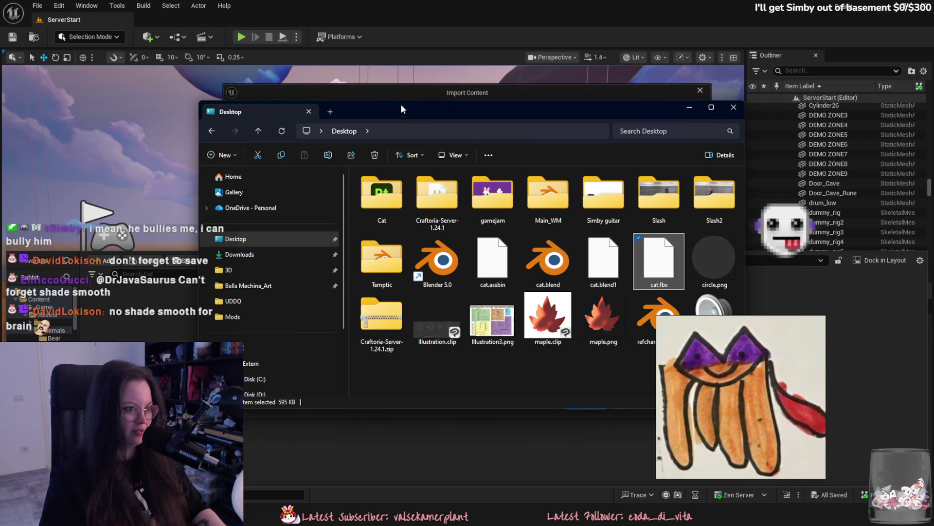
{"action": "left_click", "coordinate": [560, 404]}
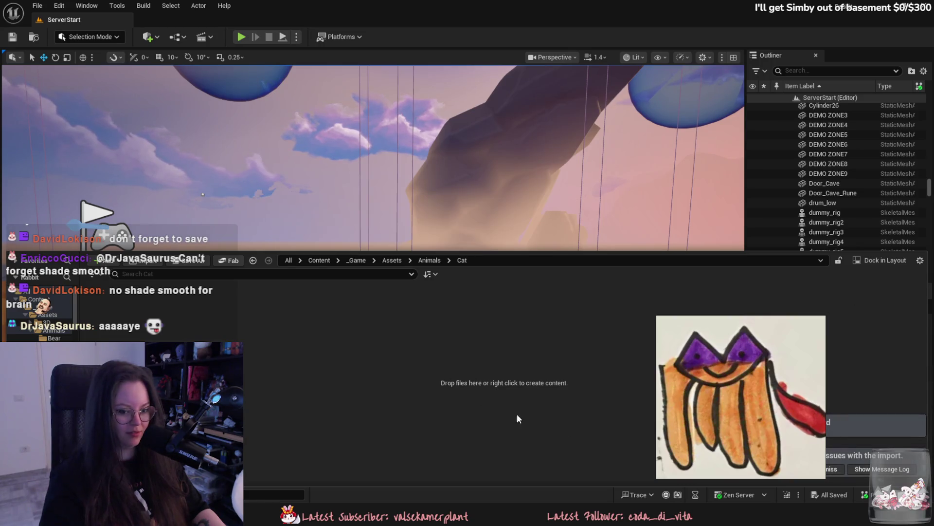
Drag cat.fbx in again, review the Import Content options, and import it.
{"action": "key", "text": "alt+Tab"}
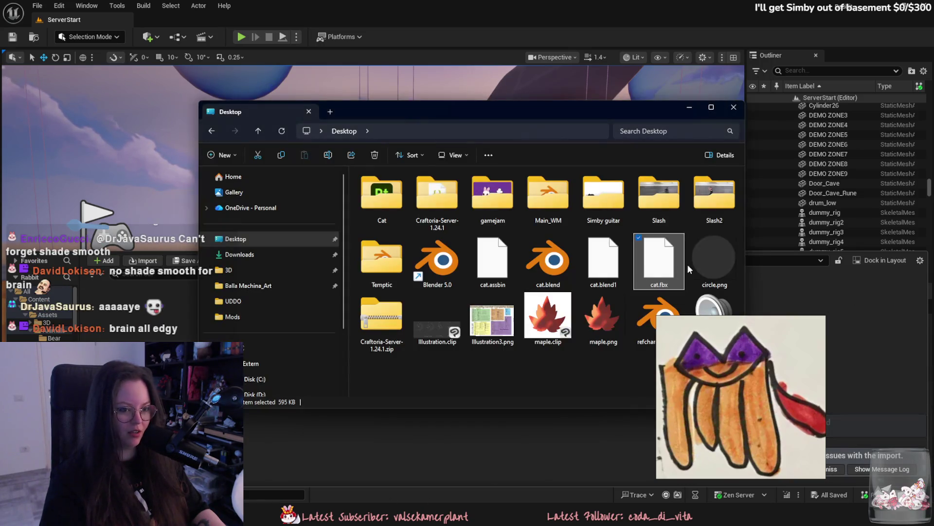
{"action": "left_click_drag", "start_coordinate": [659, 260], "coordinate": [261, 366]}
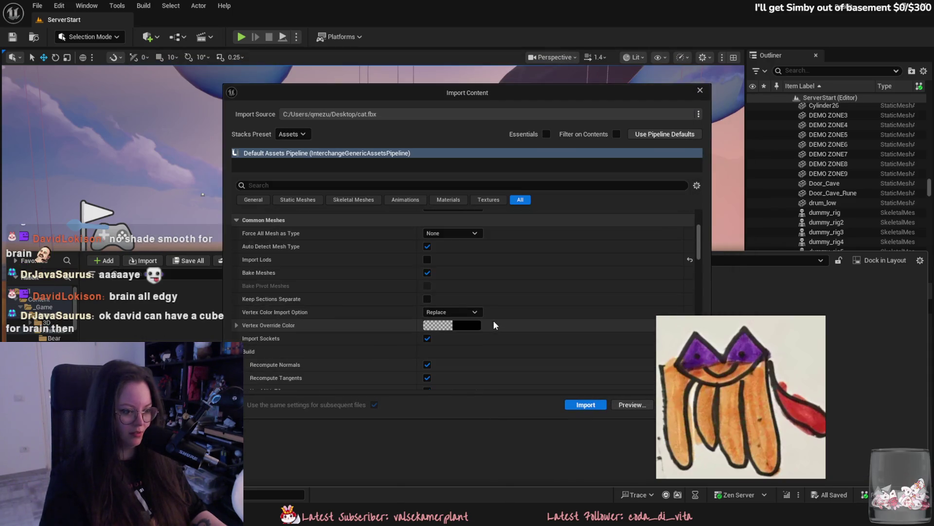
{"action": "scroll", "coordinate": [486, 311], "scroll_direction": "down", "scroll_amount": 5}
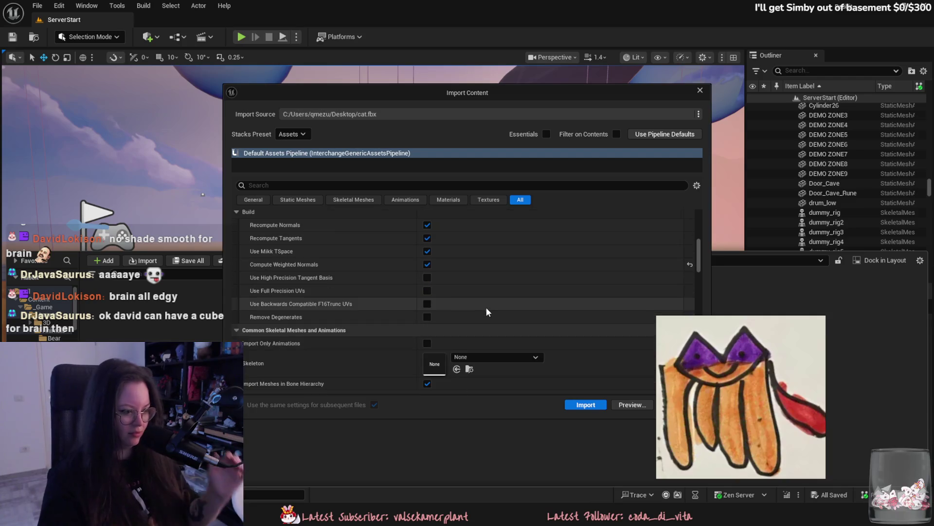
{"action": "scroll", "coordinate": [481, 305], "scroll_direction": "down", "scroll_amount": 3}
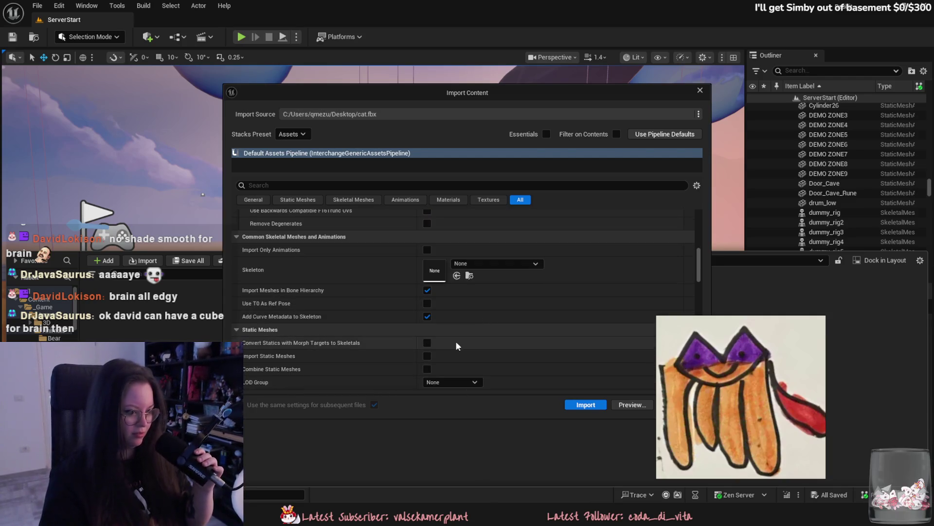
{"action": "left_click", "coordinate": [579, 404]}
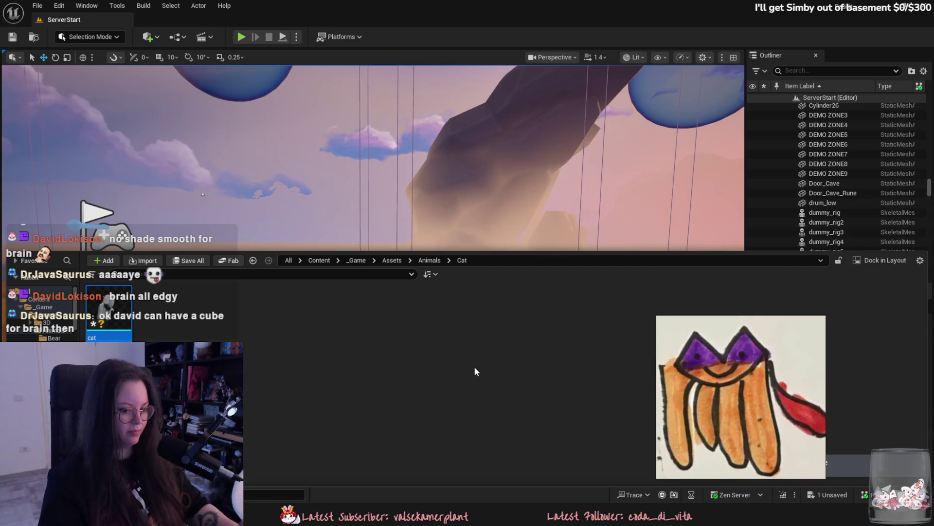
{"action": "key", "text": "super+e"}
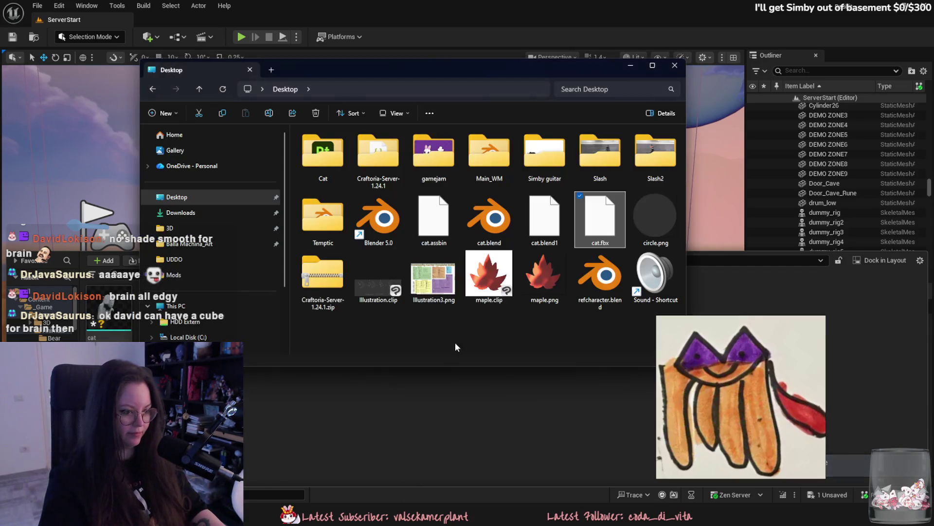
Import the cat's three painted PNG texture maps from Explorer into the Cat folder.
{"action": "double_click", "coordinate": [326, 166]}
{"action": "left_click_drag", "start_coordinate": [553, 222], "coordinate": [435, 174]}
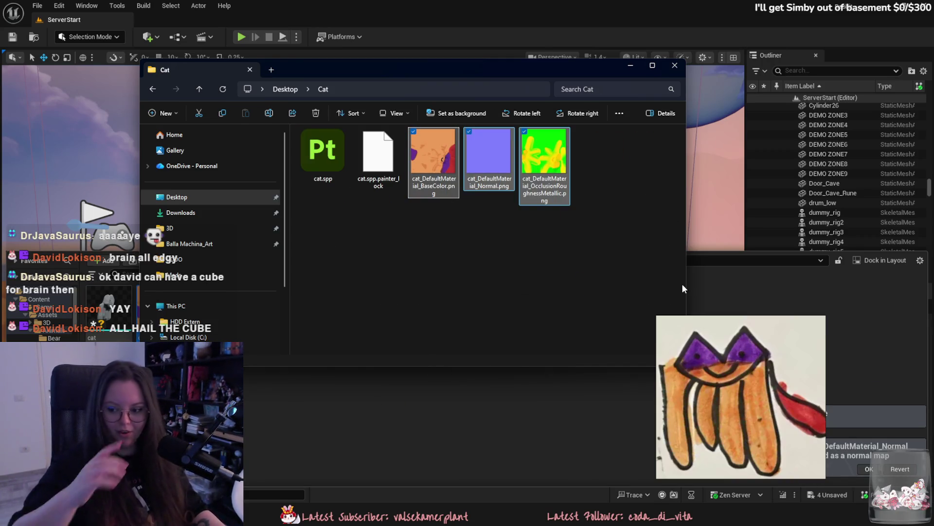
{"action": "left_click", "coordinate": [418, 375]}
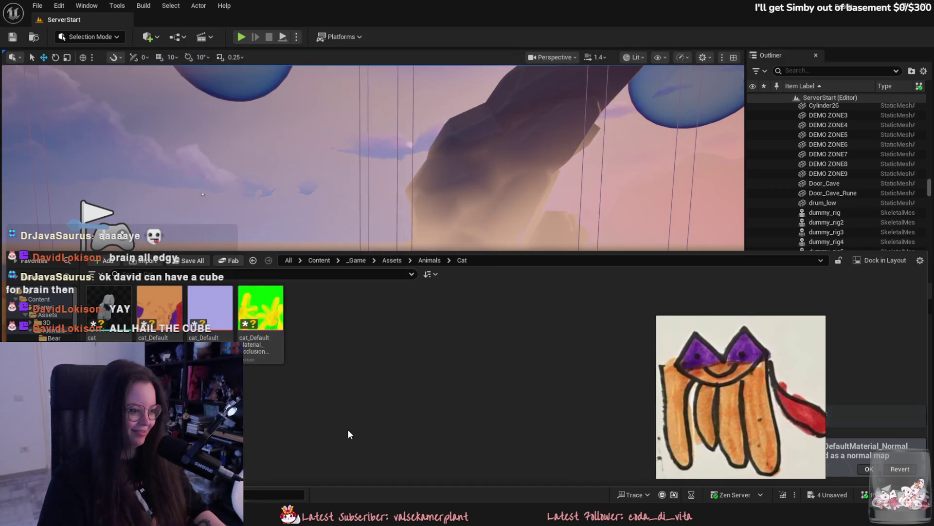
Create a new material in the Cat folder and name it Kakkoo.
{"action": "right_click", "coordinate": [251, 410]}
{"action": "left_click", "coordinate": [284, 168]}
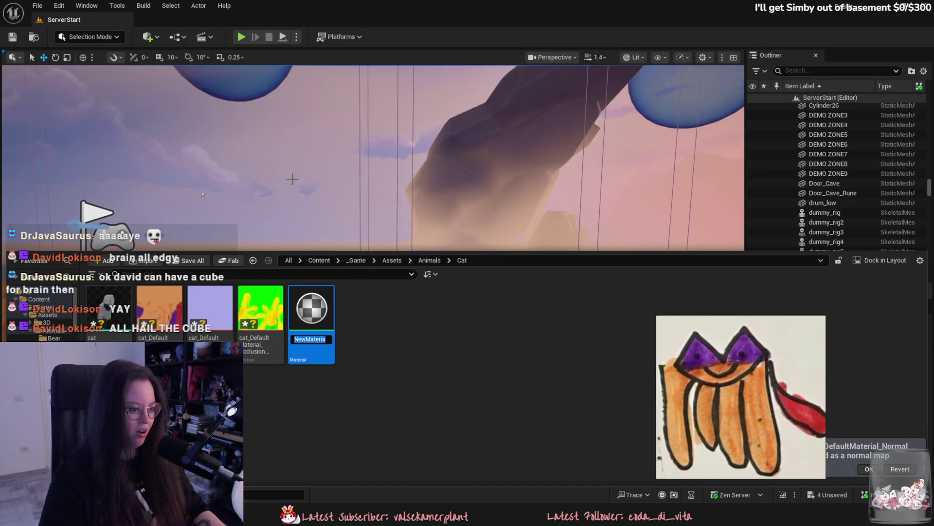
{"action": "type", "text": "Cat"}
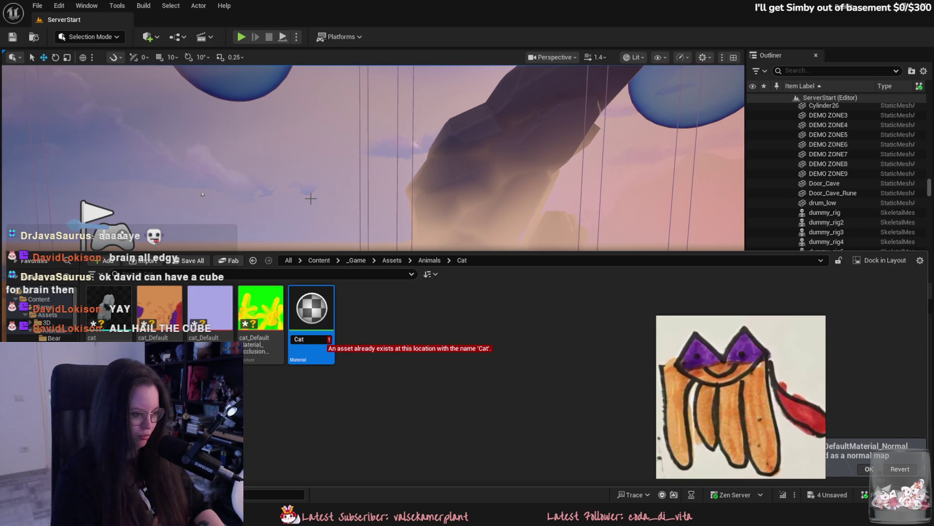
{"action": "key", "text": "BackSpace"}
{"action": "key", "text": "BackSpace"}
{"action": "key", "text": "BackSpace"}
{"action": "type", "text": "Kakko"}
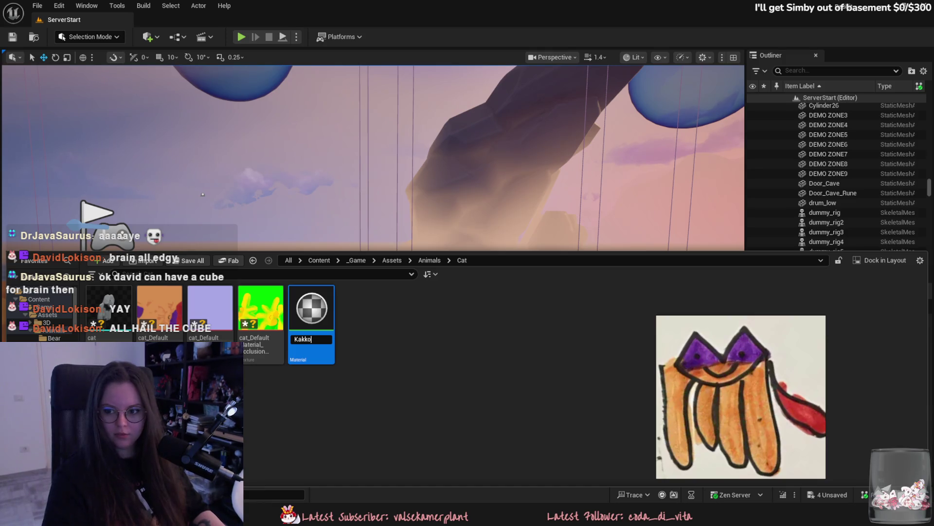
{"action": "left_click", "coordinate": [298, 339]}
{"action": "type", "text": "a"}
{"action": "key", "text": "Return"}
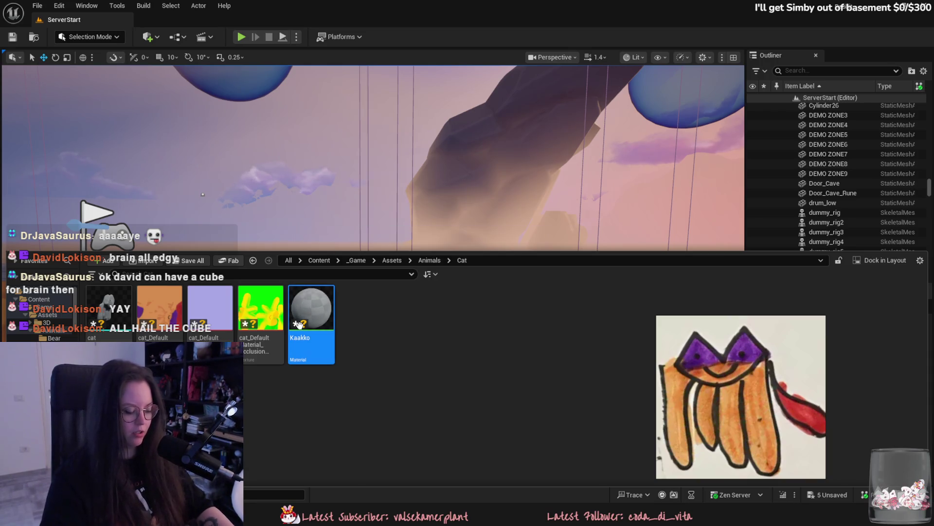
{"action": "key", "text": "End"}
{"action": "type", "text": "o"}
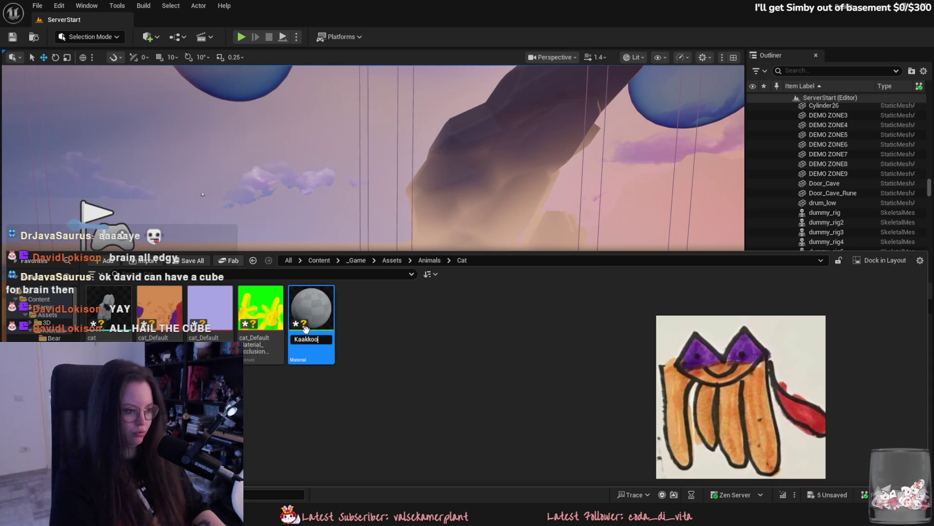
{"action": "key", "text": "Return"}
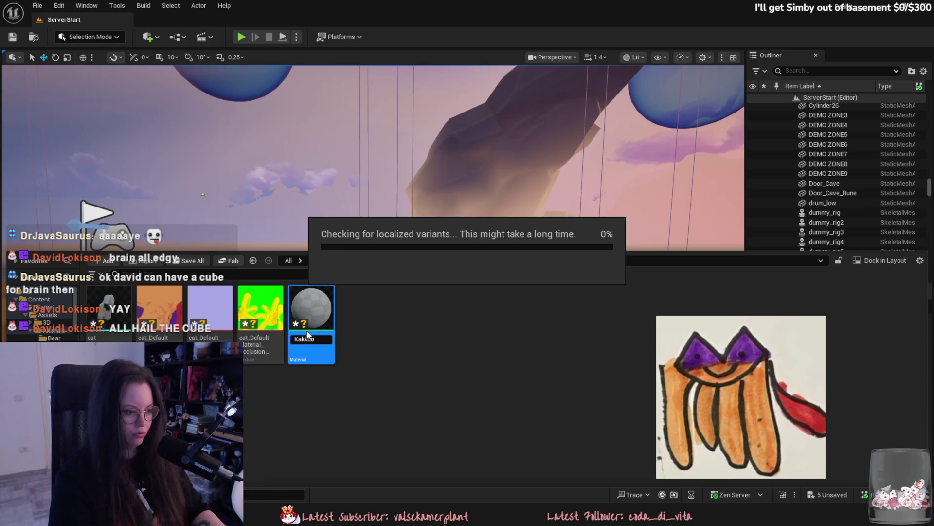
Open the Kakkoo material, close its editor, and bring up the project's asset folders.
{"action": "double_click", "coordinate": [305, 310]}
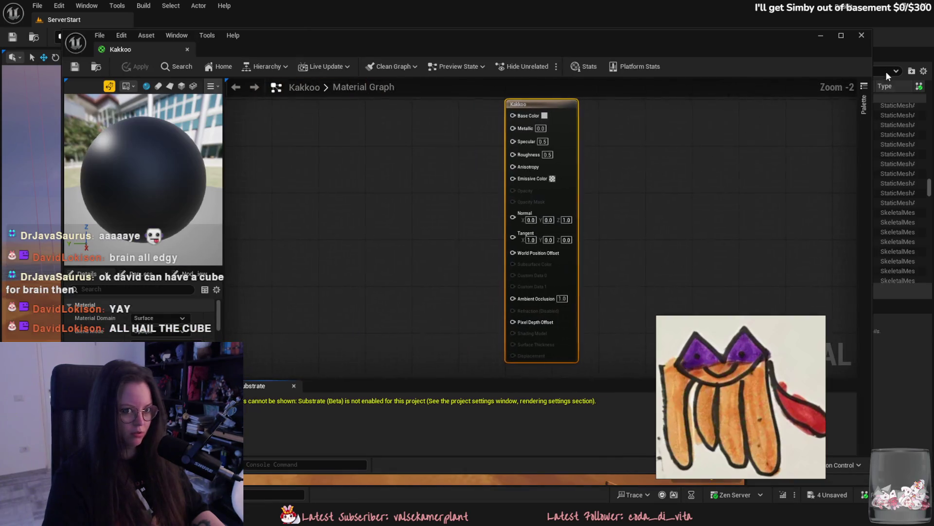
{"action": "left_click", "coordinate": [862, 36]}
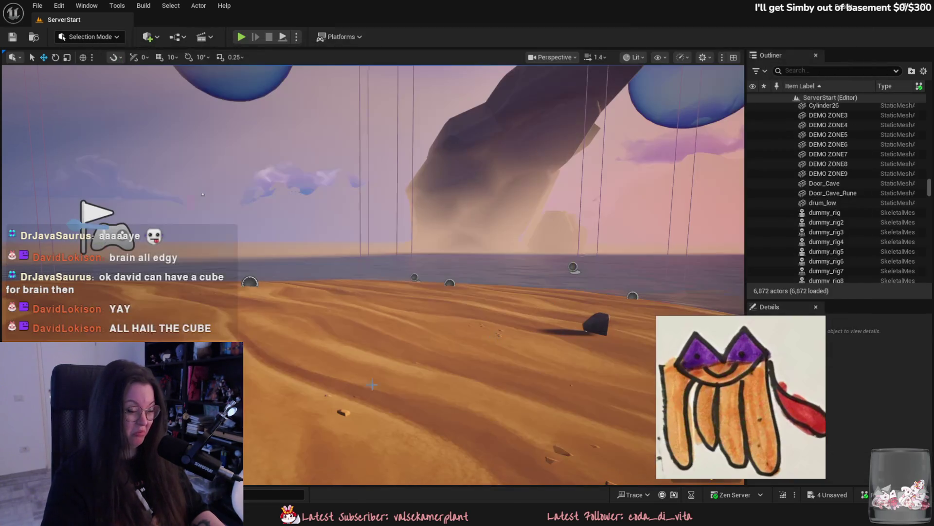
{"action": "key", "text": "ctrl+space"}
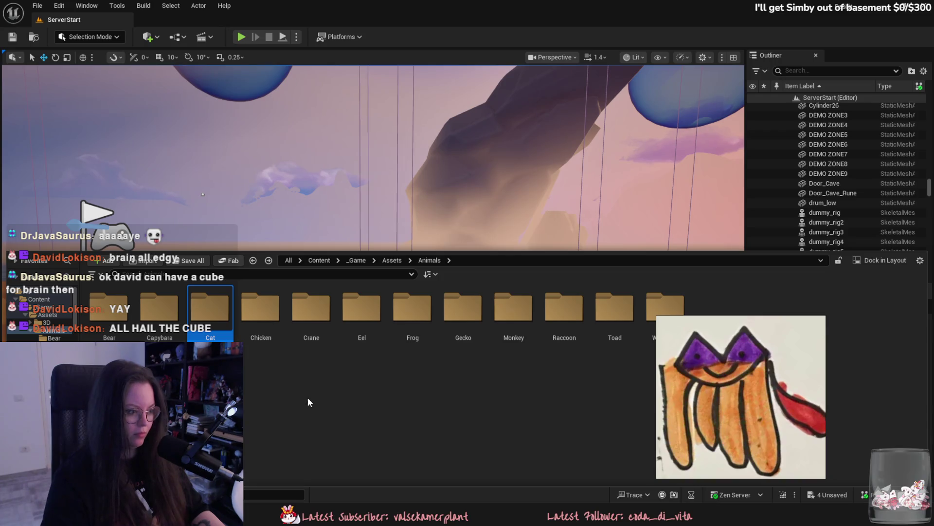
In _Game/Materials/MasterMaterial, create a material instance from _MASTER_MAT.
{"action": "left_click", "coordinate": [355, 260]}
{"action": "left_click", "coordinate": [615, 307]}
{"action": "double_click", "coordinate": [513, 307]}
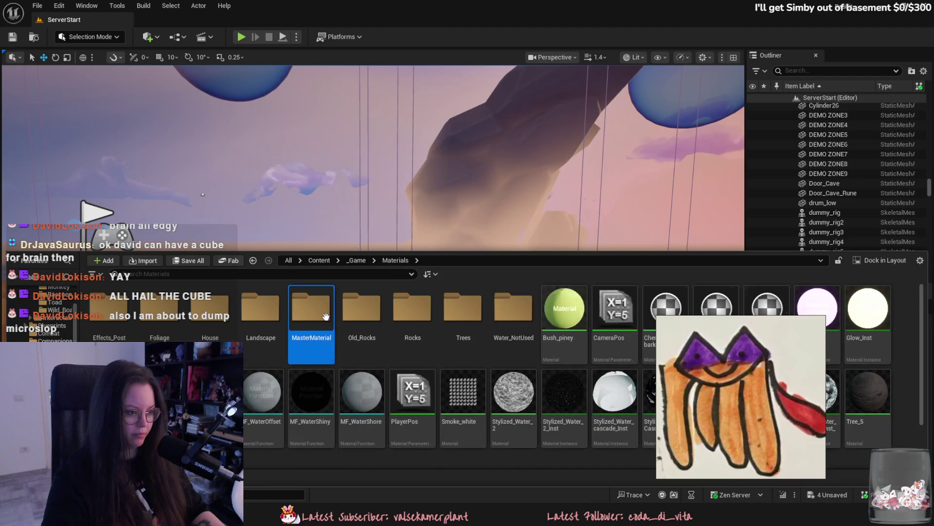
{"action": "double_click", "coordinate": [312, 306]}
{"action": "right_click", "coordinate": [167, 320]}
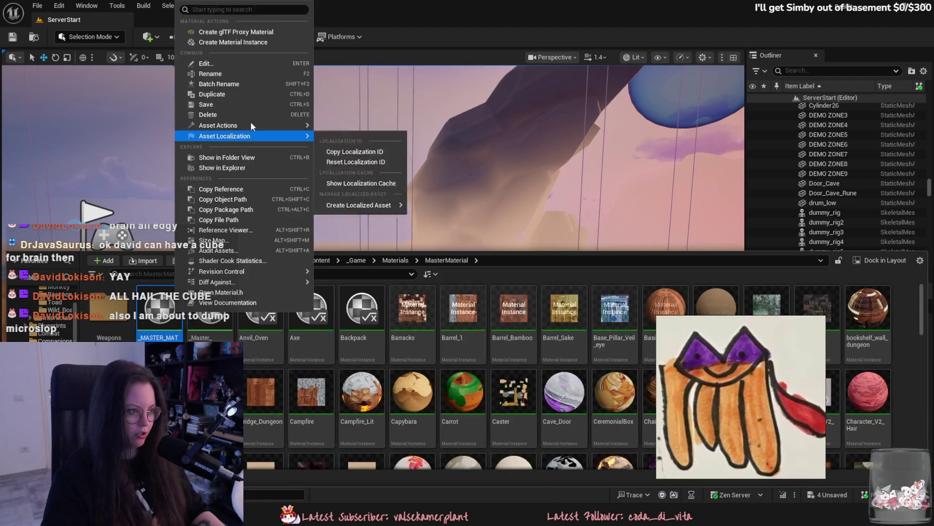
{"action": "left_click", "coordinate": [227, 42]}
Reopen the asset folders and look through the Campfire_Lit and master material entries.
{"action": "key", "text": "ctrl+space"}
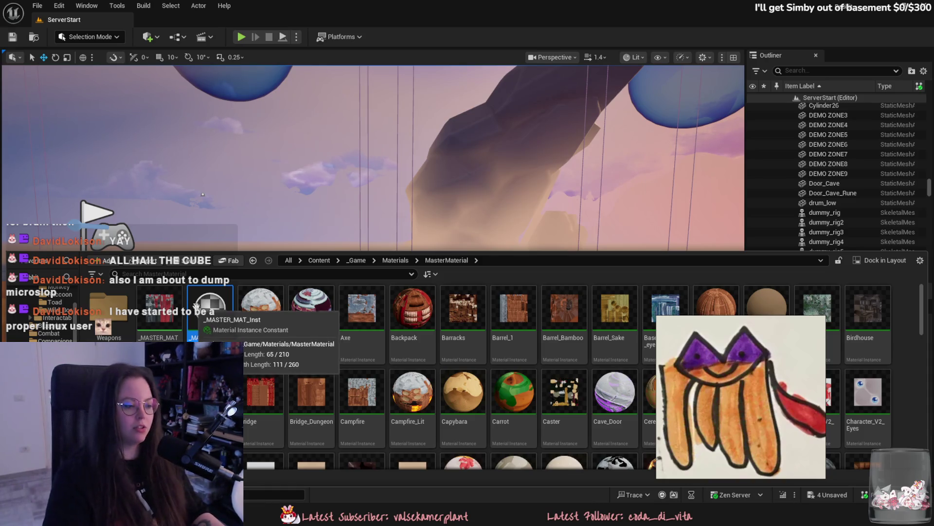
{"action": "left_click", "coordinate": [410, 437]}
{"action": "left_click", "coordinate": [209, 314]}
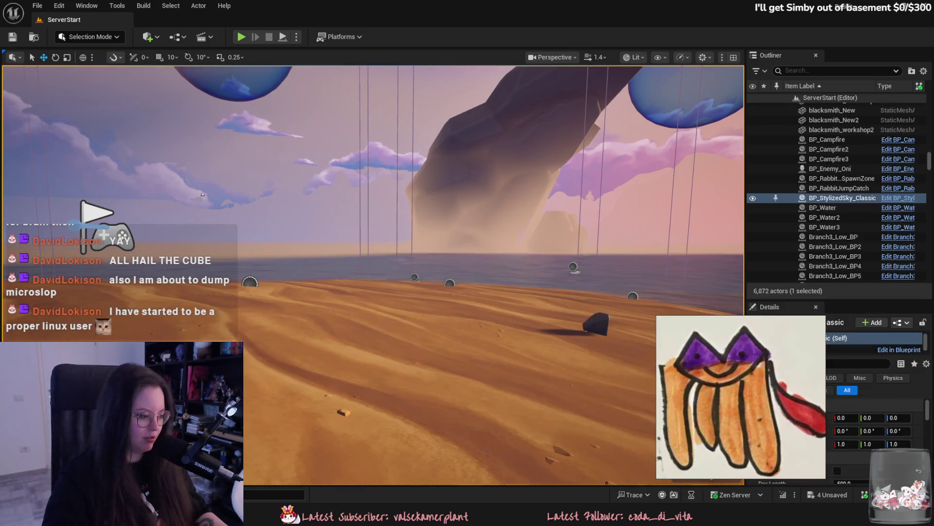
Inspect _Master_Material_Emissive, the Axe instance and the _MASTER_MAT actions menu.
{"action": "left_click", "coordinate": [216, 337]}
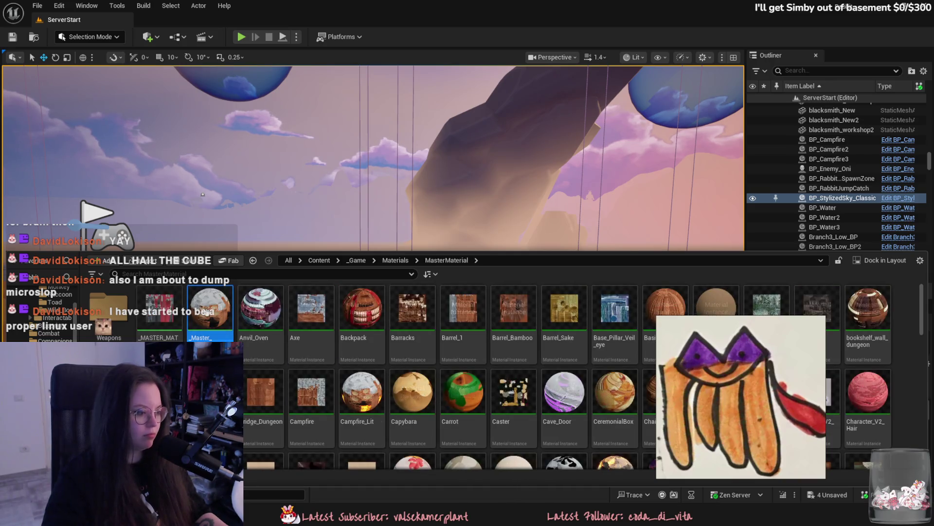
{"action": "double_click", "coordinate": [209, 312]}
{"action": "left_click", "coordinate": [228, 20]}
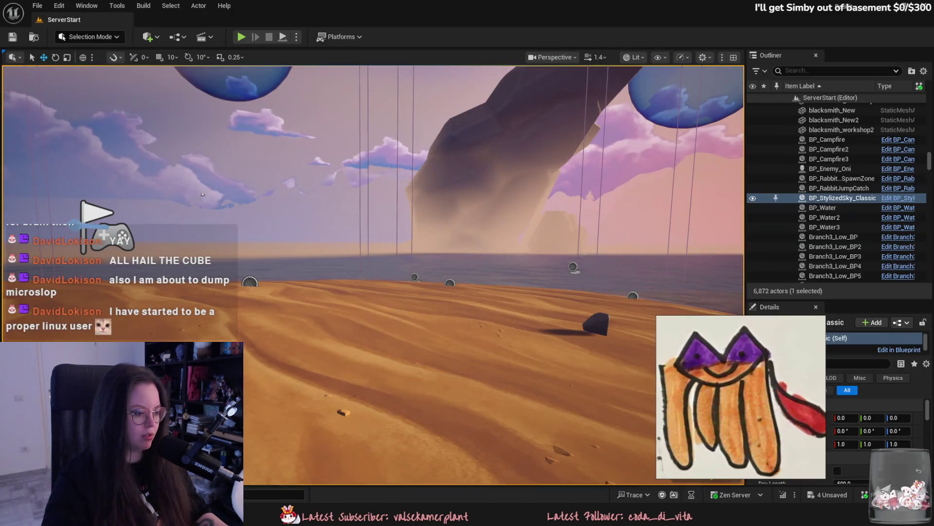
{"action": "key", "text": "ctrl+space"}
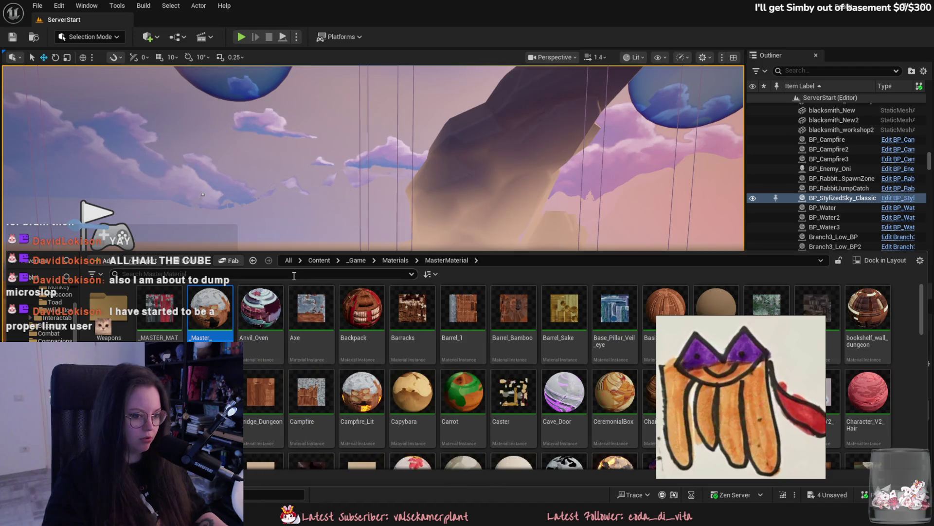
{"action": "left_click", "coordinate": [312, 353]}
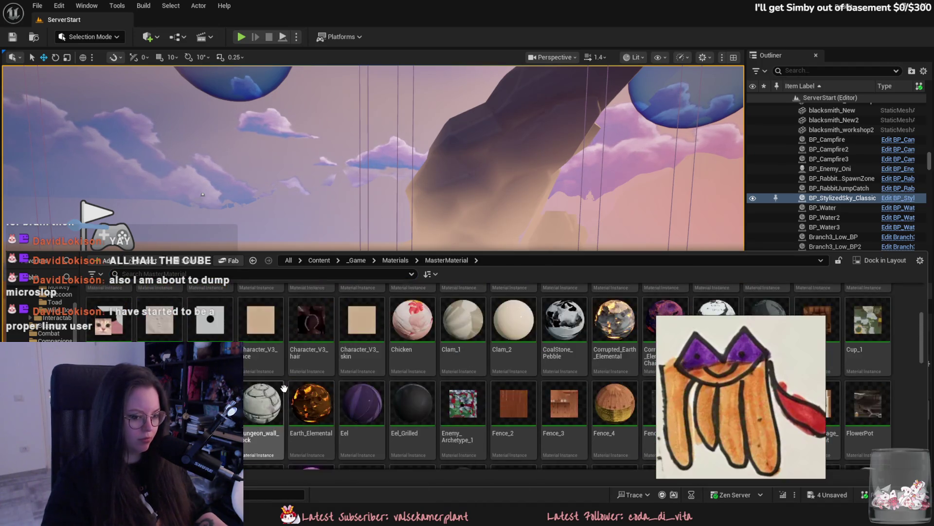
{"action": "right_click", "coordinate": [157, 314]}
{"action": "left_click", "coordinate": [297, 195]}
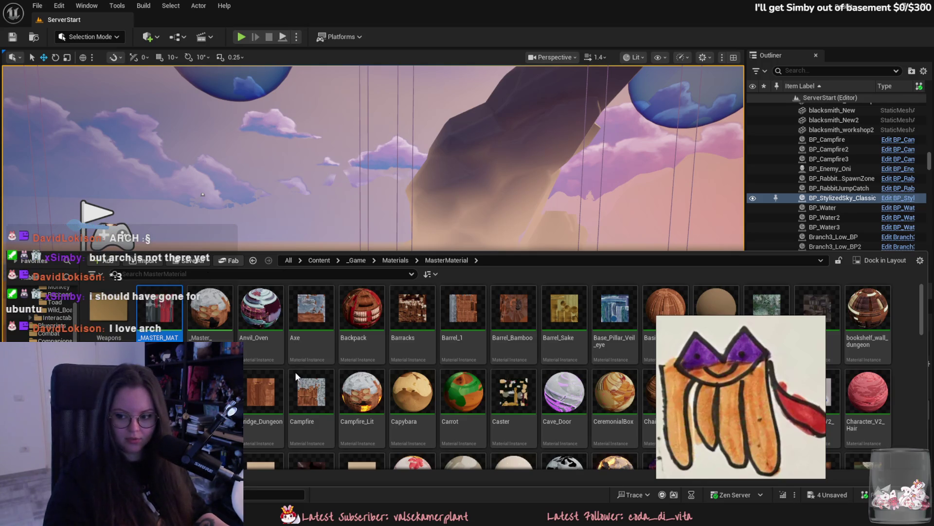
Create a new master material instance named Kaakoo and open it for editing.
{"action": "key", "text": "ctrl+d"}
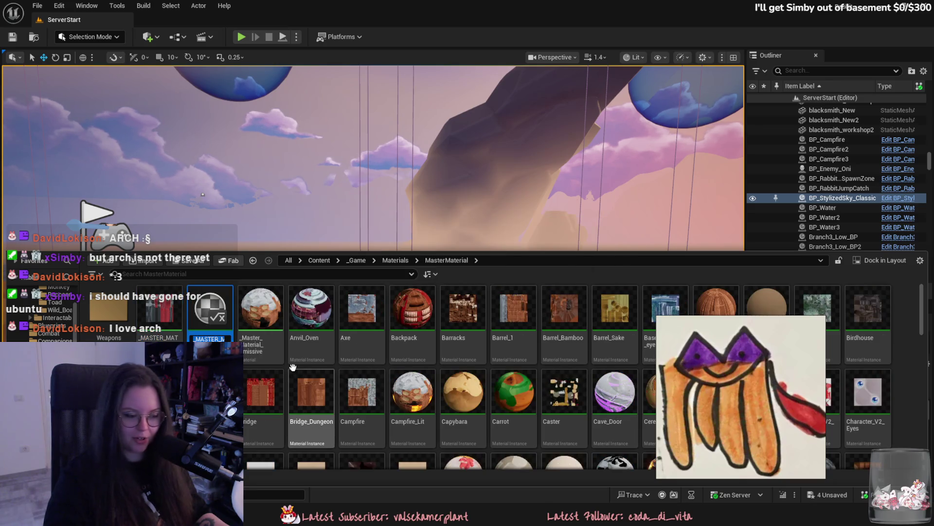
{"action": "key", "text": "BackSpace"}
{"action": "key", "text": "BackSpace"}
{"action": "type", "text": "K"}
{"action": "key", "text": "Return"}
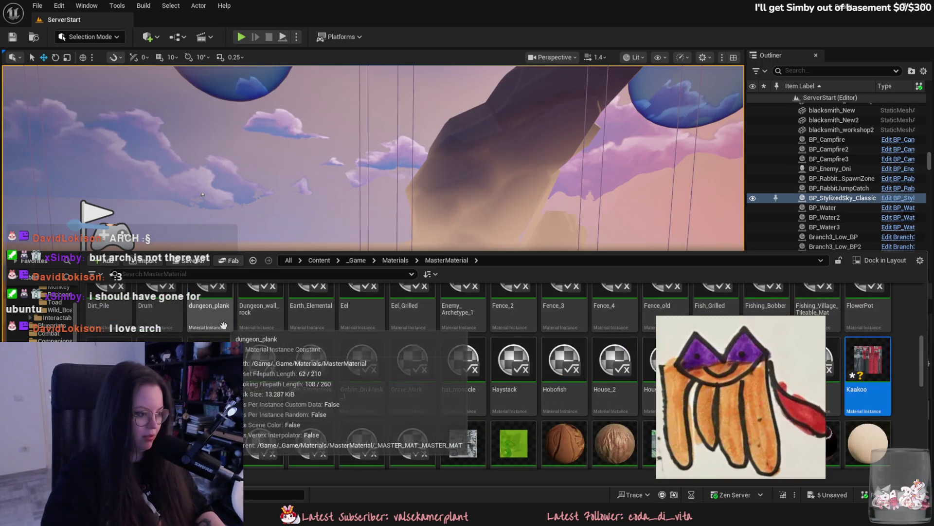
{"action": "double_click", "coordinate": [863, 364]}
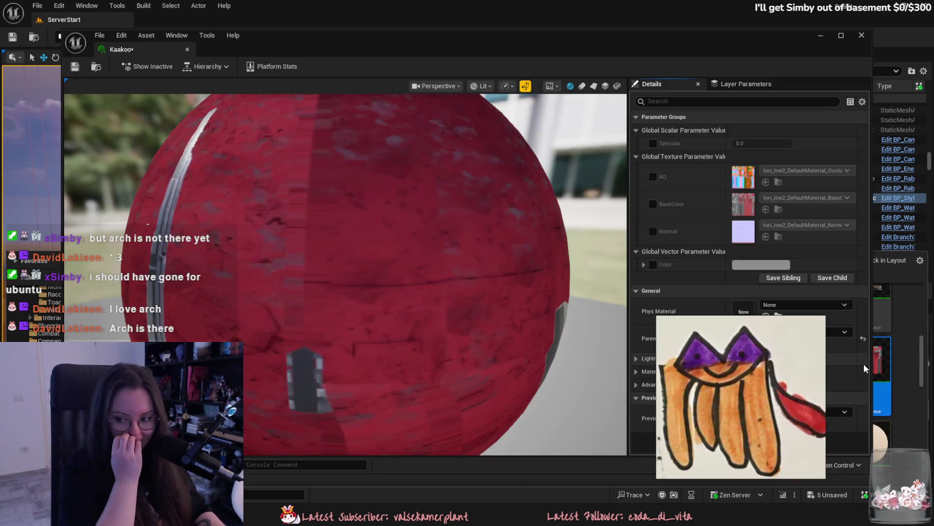
Dock the Kaakoo editor and enable its AO, BaseColor and Normal texture parameters.
{"action": "left_click_drag", "start_coordinate": [22, 20], "coordinate": [153, 25]}
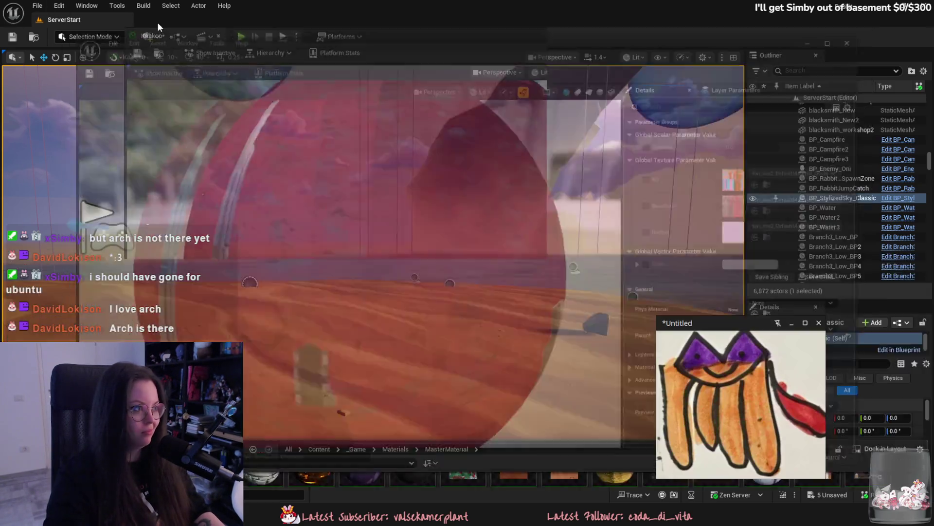
{"action": "left_click", "coordinate": [678, 146]}
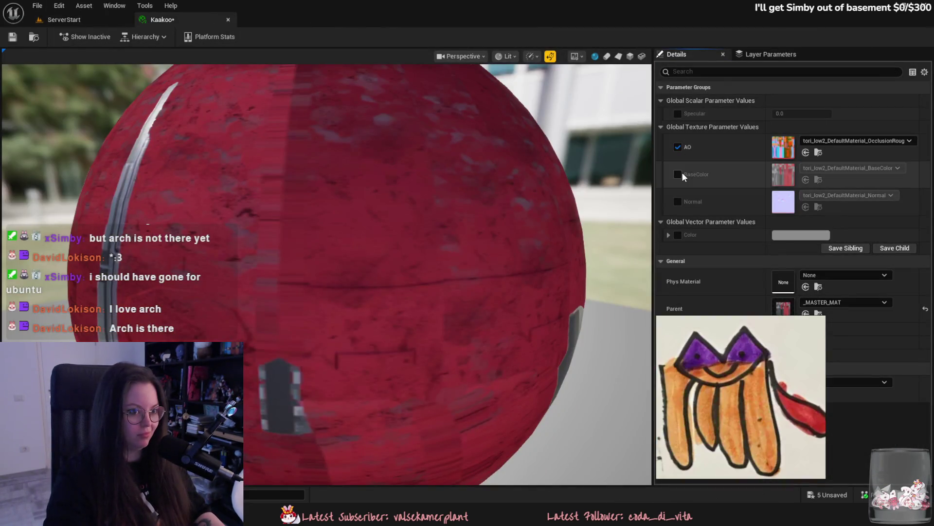
{"action": "left_click", "coordinate": [677, 174]}
{"action": "left_click", "coordinate": [677, 201]}
Browse the asset drawer to the Assets/Animals/Cat folder, moving the reference drawing aside.
{"action": "key", "text": "ctrl+space"}
{"action": "key", "text": "alt+Left"}
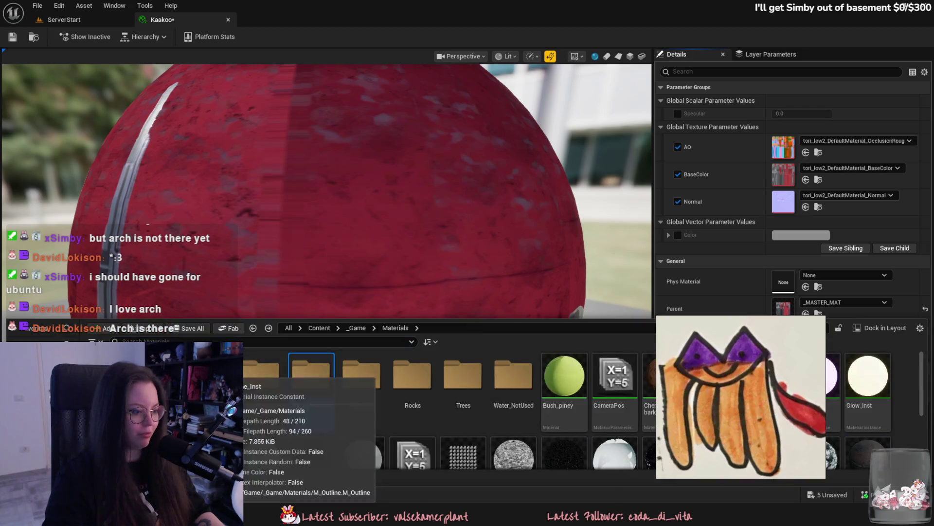
{"action": "key", "text": "alt+Left"}
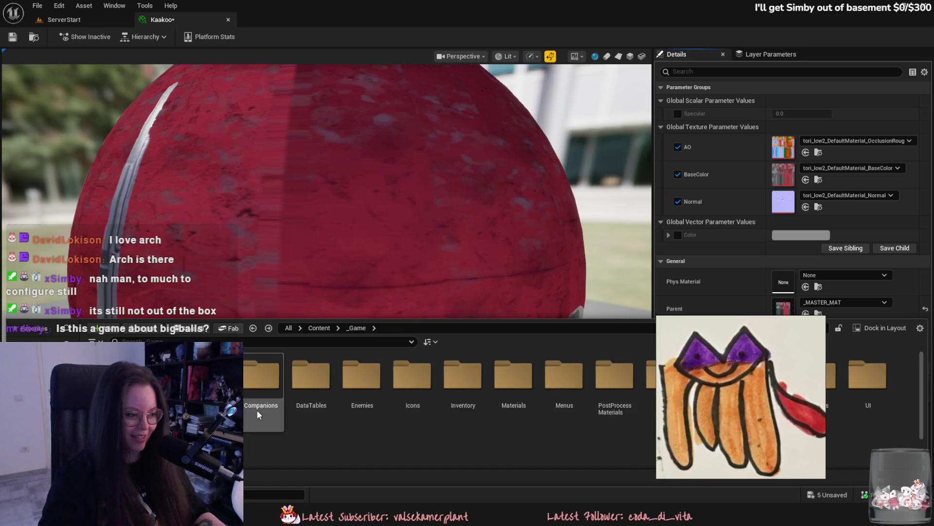
{"action": "mouse_move", "coordinate": [717, 347]}
{"action": "left_mouse_down"}
{"action": "mouse_move", "coordinate": [802, 312]}
{"action": "mouse_move", "coordinate": [792, 302]}
{"action": "mouse_move", "coordinate": [768, 137]}
{"action": "mouse_move", "coordinate": [774, 176]}
{"action": "left_mouse_up"}
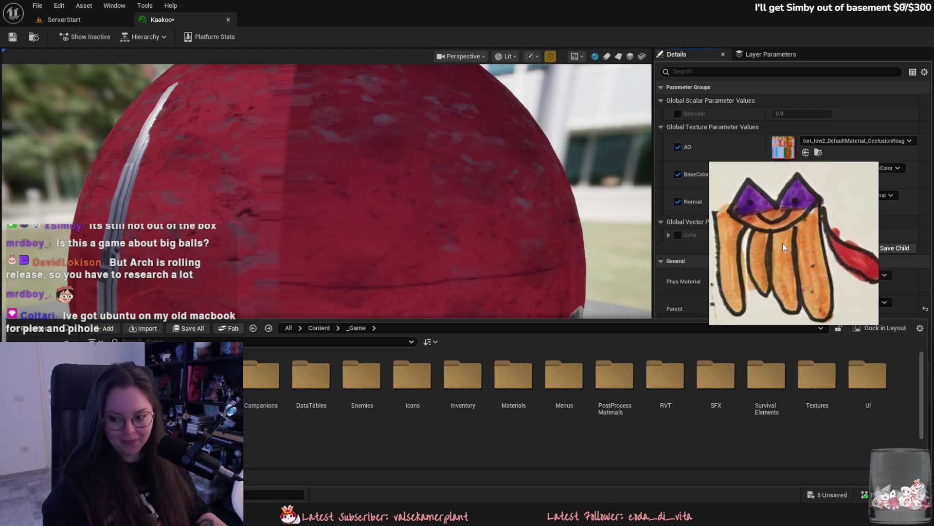
{"action": "left_click_drag", "start_coordinate": [779, 168], "coordinate": [933, 234]}
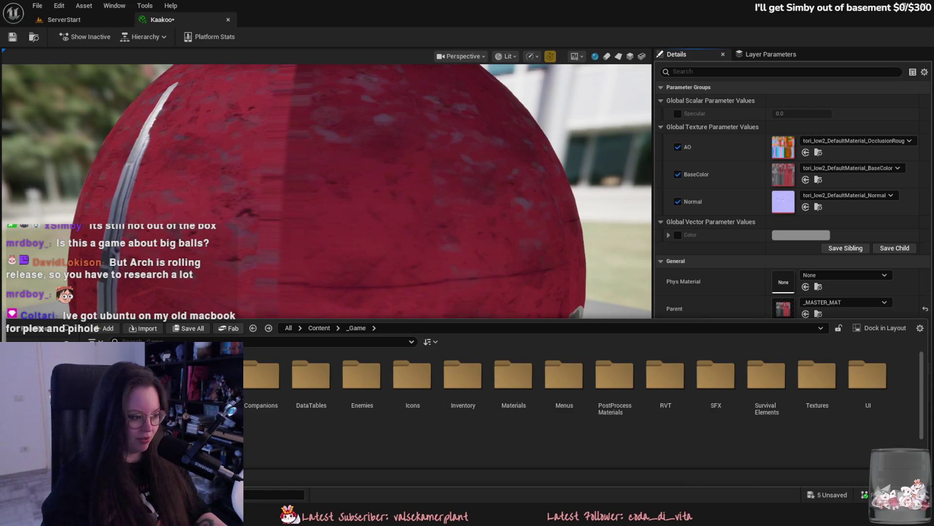
{"action": "double_click", "coordinate": [211, 374]}
{"action": "double_click", "coordinate": [211, 374]}
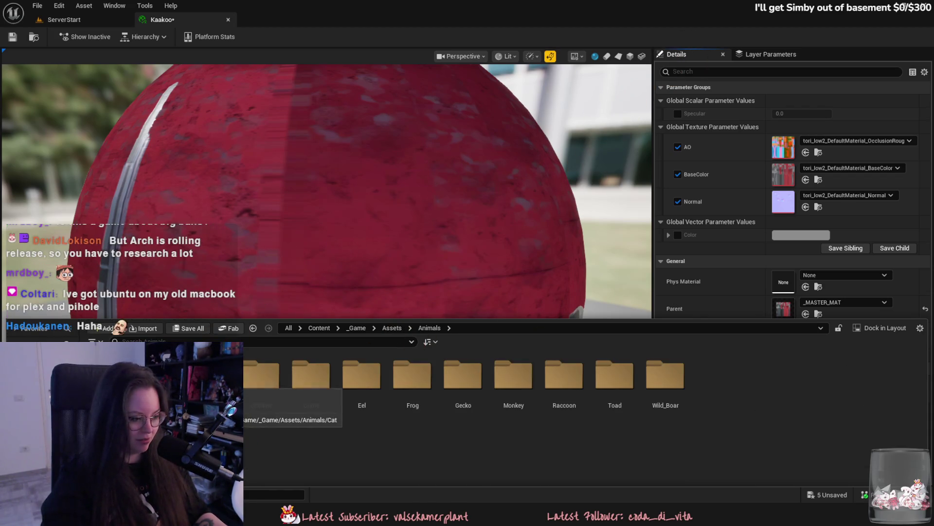
{"action": "double_click", "coordinate": [211, 375]}
Assign the cat's occlusion-roughness, normal and base colour textures to AO, Normal and BaseColor.
{"action": "mouse_move", "coordinate": [263, 372]}
{"action": "left_mouse_down"}
{"action": "mouse_move", "coordinate": [714, 230]}
{"action": "mouse_move", "coordinate": [771, 194]}
{"action": "mouse_move", "coordinate": [782, 147]}
{"action": "left_mouse_up"}
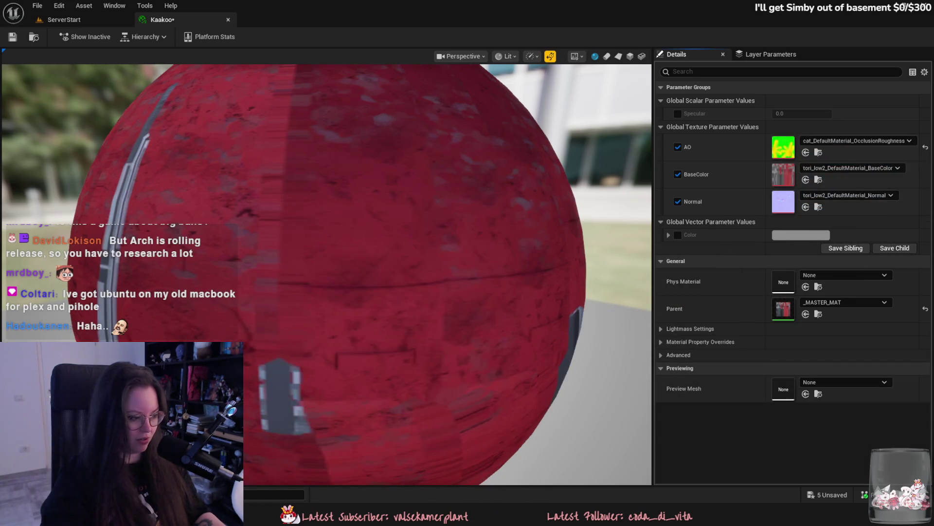
{"action": "left_click", "coordinate": [29, 494]}
{"action": "left_click_drag", "start_coordinate": [213, 384], "coordinate": [784, 201]}
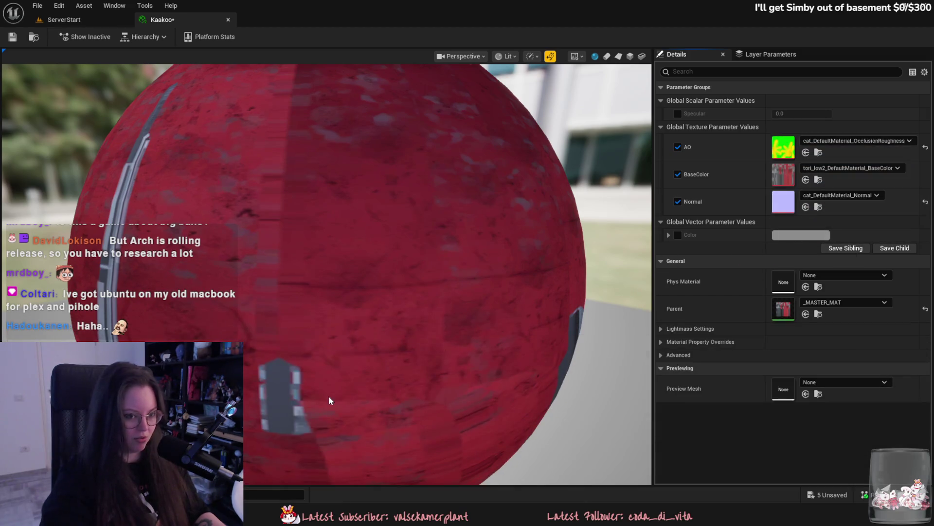
{"action": "key", "text": "ctrl+space"}
{"action": "mouse_move", "coordinate": [263, 377]}
{"action": "left_mouse_down"}
{"action": "mouse_move", "coordinate": [790, 184]}
{"action": "mouse_move", "coordinate": [783, 174]}
{"action": "left_mouse_up"}
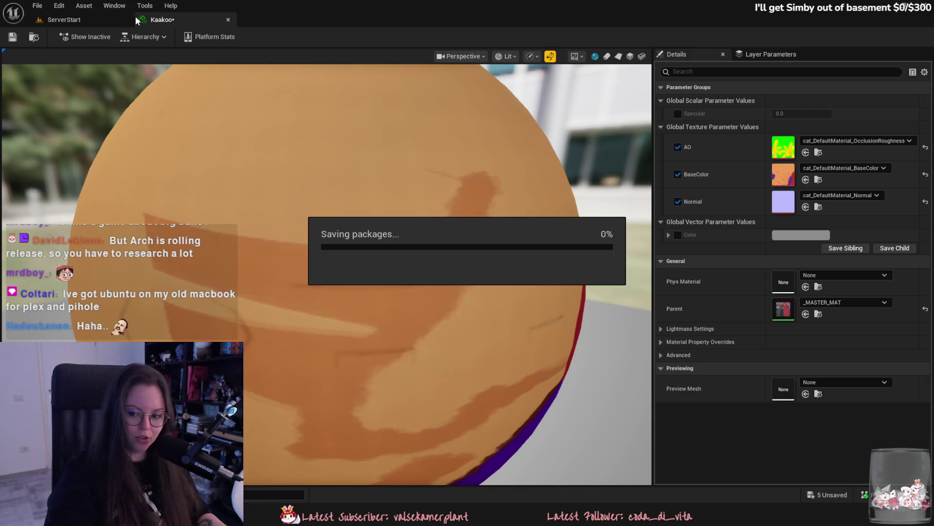
Open the cat static mesh and set its Element 0 material to Kaakoo.
{"action": "left_click", "coordinate": [98, 16]}
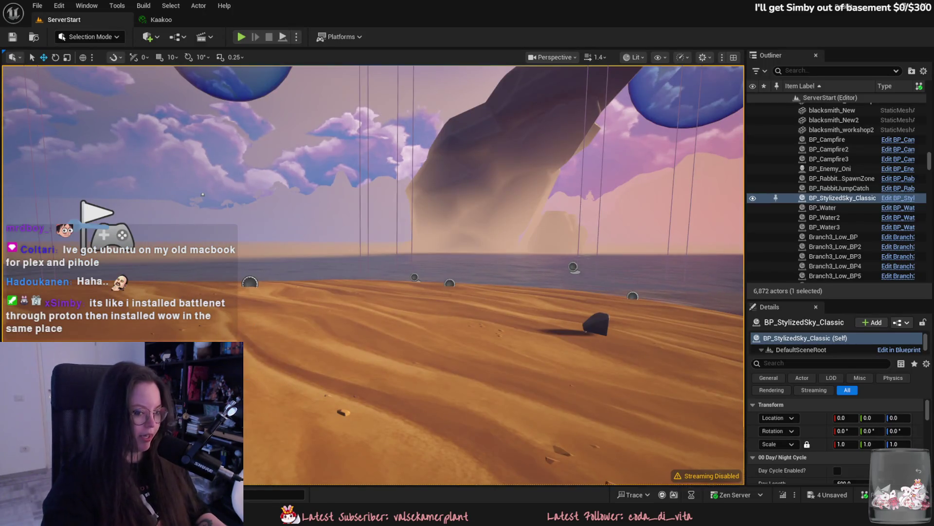
{"action": "key", "text": "ctrl+space"}
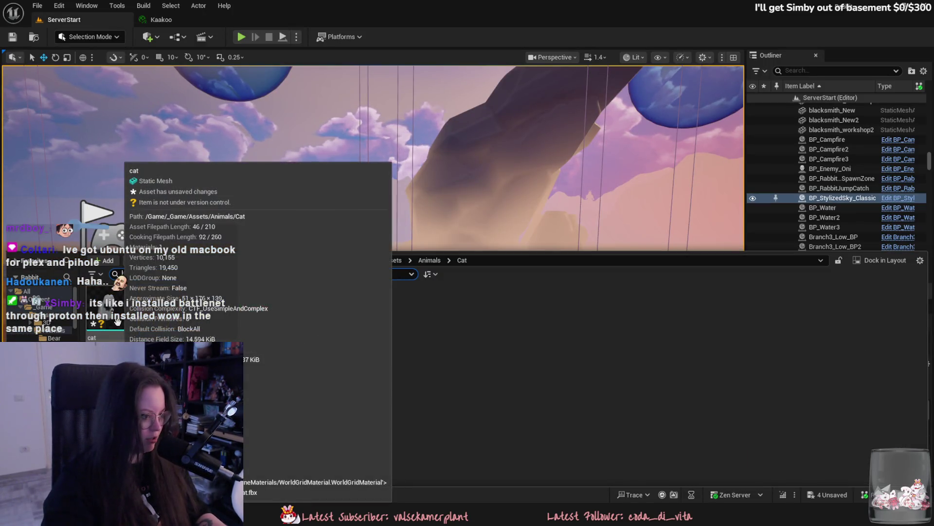
{"action": "double_click", "coordinate": [109, 311]}
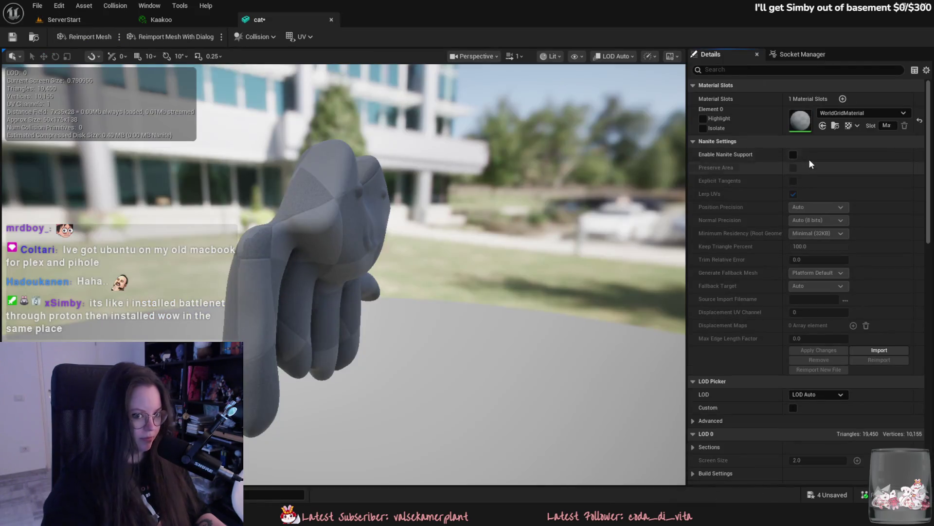
{"action": "left_click", "coordinate": [843, 114]}
{"action": "type", "text": "kaa"}
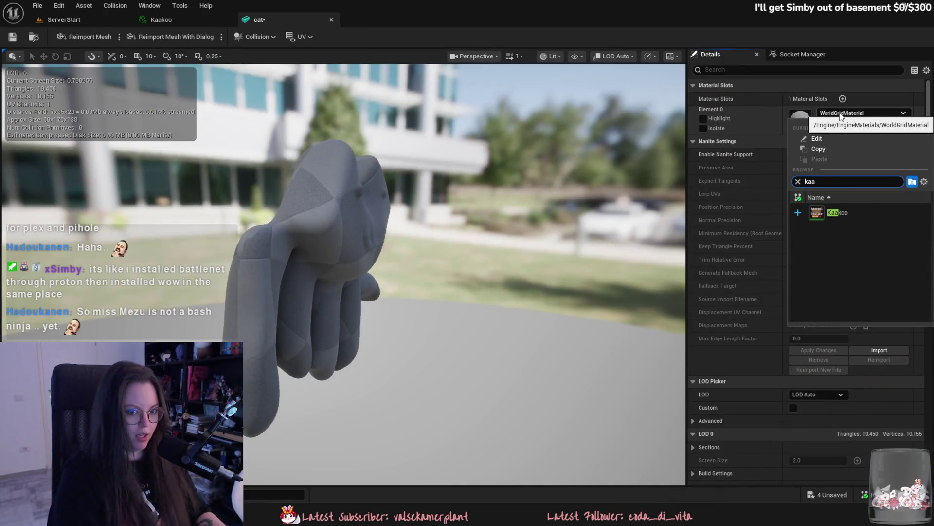
{"action": "key", "text": "Return"}
Inspect the painted cat in the preview, then return to ServerStart with the Cat assets shown.
{"action": "mouse_move", "coordinate": [411, 239]}
{"action": "left_mouse_down"}
{"action": "mouse_move", "coordinate": [472, 282]}
{"action": "mouse_move", "coordinate": [515, 292]}
{"action": "mouse_move", "coordinate": [375, 292]}
{"action": "left_mouse_up"}
{"action": "left_click", "coordinate": [729, 70]}
{"action": "type", "text": "custom"}
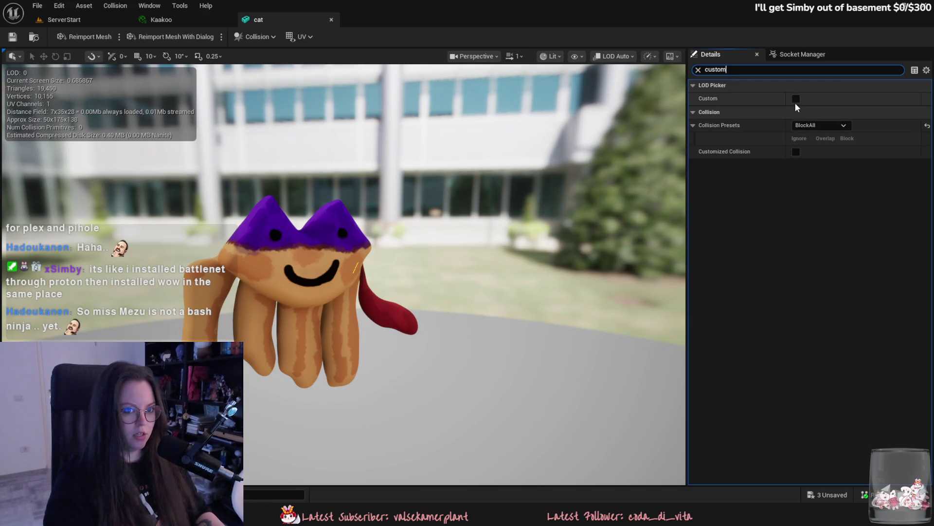
{"action": "key", "text": "ctrl+a"}
{"action": "key", "text": "BackSpace"}
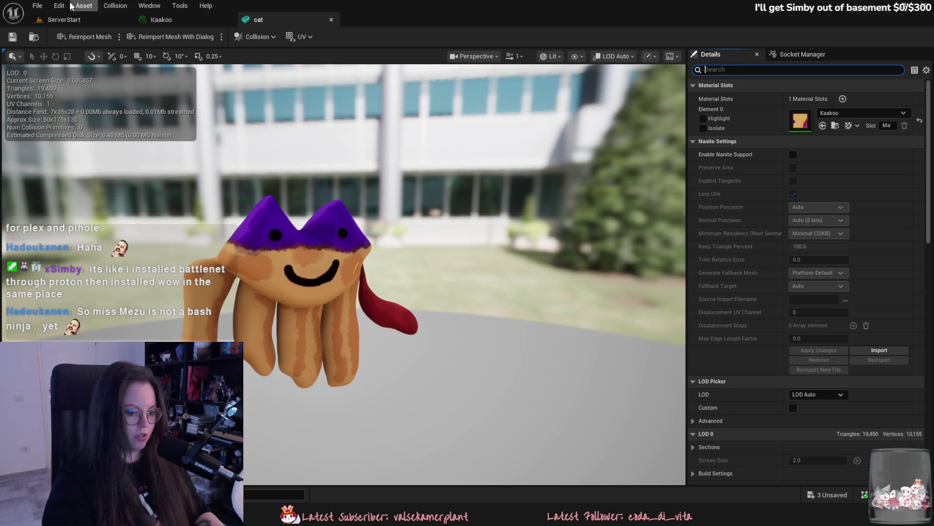
{"action": "left_click", "coordinate": [61, 20]}
{"action": "key", "text": "ctrl+space"}
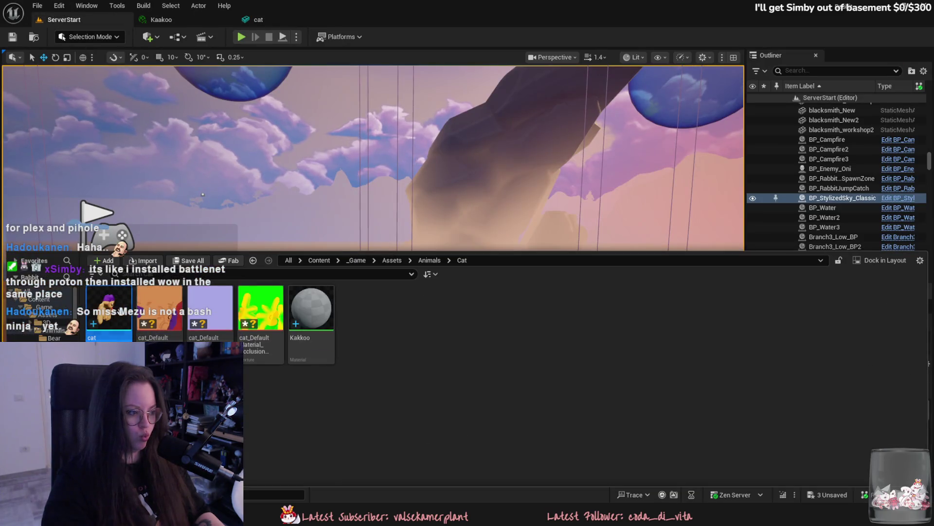
Place the cat on the beach, raised slightly above the sand, and frame it.
{"action": "mouse_move", "coordinate": [102, 299]}
{"action": "left_mouse_down"}
{"action": "mouse_move", "coordinate": [322, 312]}
{"action": "mouse_move", "coordinate": [296, 331]}
{"action": "left_mouse_up"}
{"action": "left_click_drag", "start_coordinate": [296, 293], "coordinate": [296, 285]}
{"action": "type", "text": "custom"}
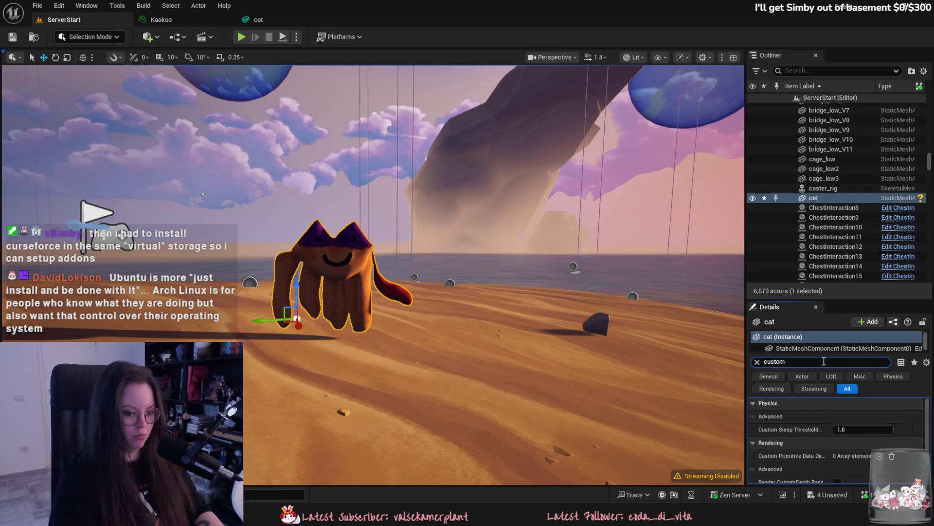
{"action": "scroll", "coordinate": [837, 448], "scroll_direction": "down", "scroll_amount": 2}
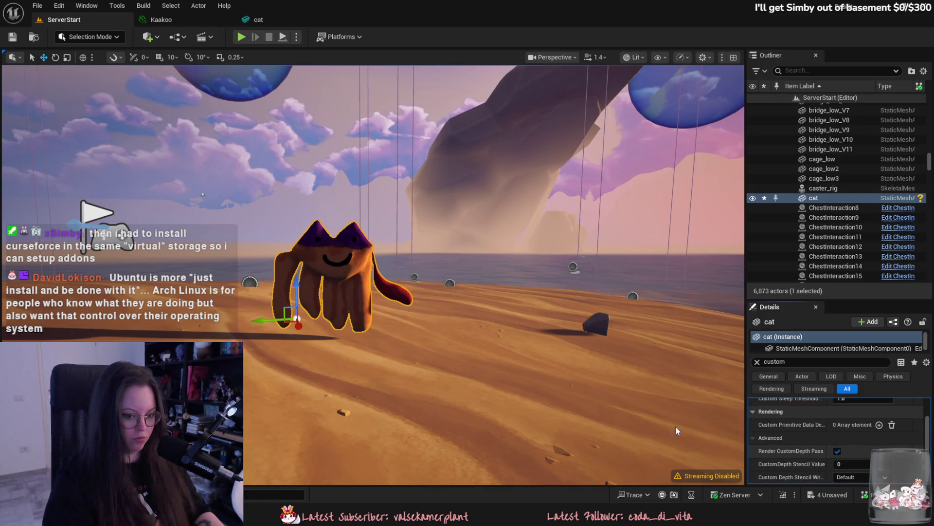
{"action": "key", "text": "f"}
{"action": "left_click", "coordinate": [252, 208]}
{"action": "right_click_drag", "start_coordinate": [252, 208], "coordinate": [221, 200]}
Rotate the cat to a new facing, move it to the right, and save the level.
{"action": "left_click", "coordinate": [595, 337]}
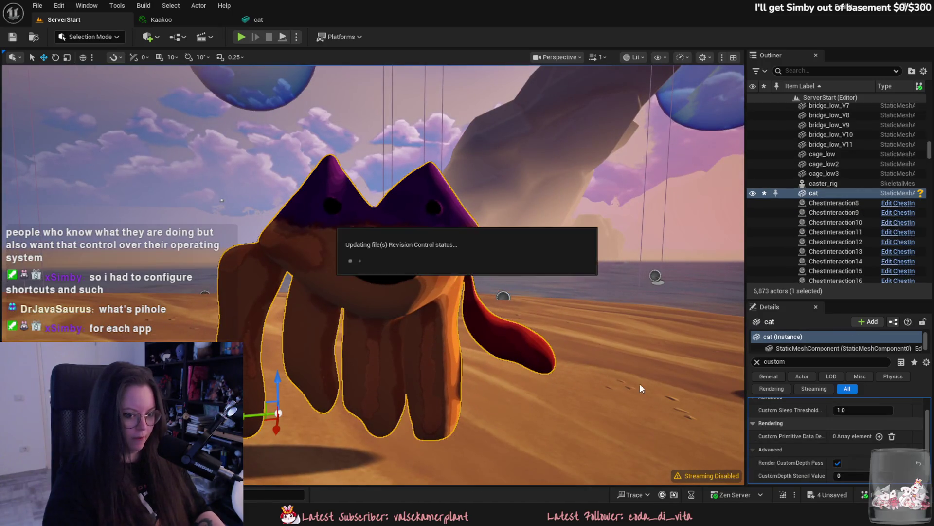
{"action": "left_click", "coordinate": [370, 240]}
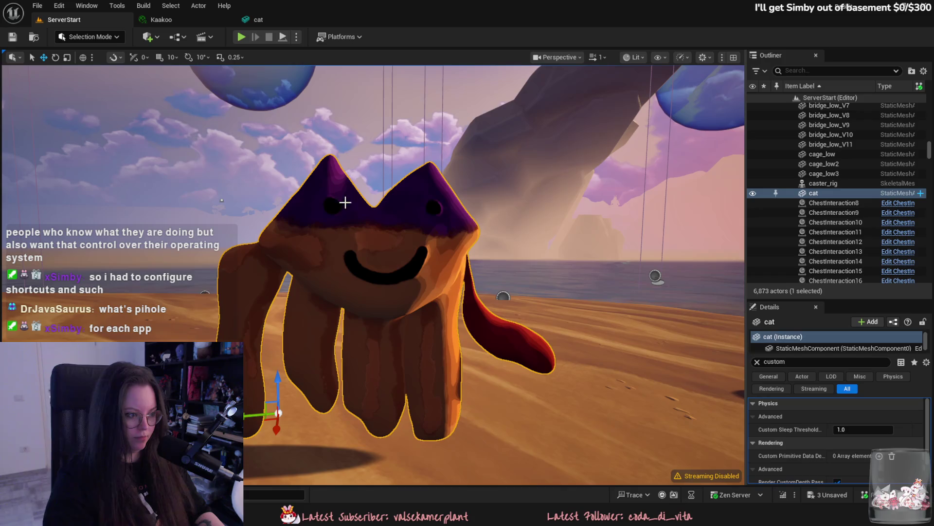
{"action": "left_click_drag", "start_coordinate": [287, 435], "coordinate": [277, 384]}
{"action": "right_click_drag", "start_coordinate": [277, 384], "coordinate": [349, 378]}
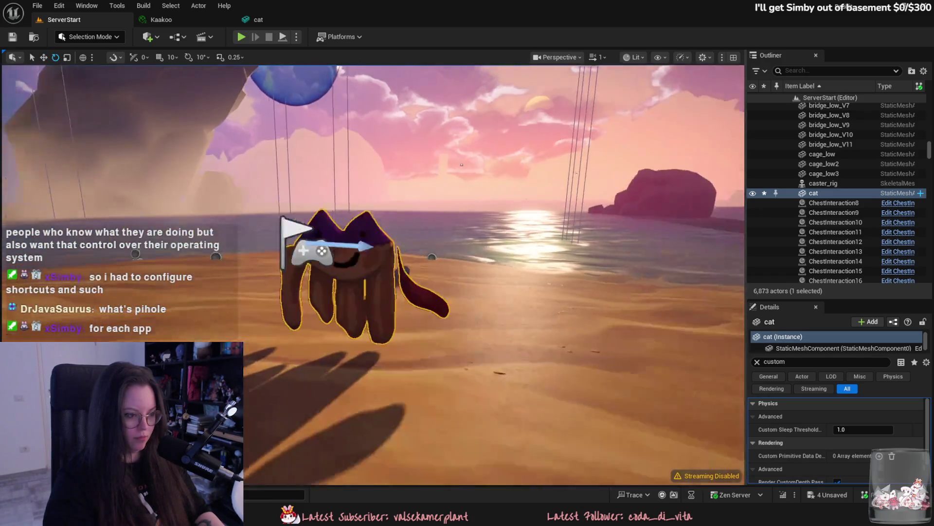
{"action": "left_click_drag", "start_coordinate": [317, 355], "coordinate": [297, 346]}
{"action": "key", "text": "w"}
{"action": "mouse_move", "coordinate": [292, 295]}
{"action": "left_mouse_down"}
{"action": "mouse_move", "coordinate": [451, 343]}
{"action": "mouse_move", "coordinate": [569, 334]}
{"action": "mouse_move", "coordinate": [536, 297]}
{"action": "left_mouse_up"}
{"action": "mouse_move", "coordinate": [535, 297]}
{"action": "right_mouse_down"}
{"action": "mouse_move", "coordinate": [609, 299]}
{"action": "mouse_move", "coordinate": [535, 297]}
{"action": "right_mouse_up"}
{"action": "key", "text": "ctrl+s"}
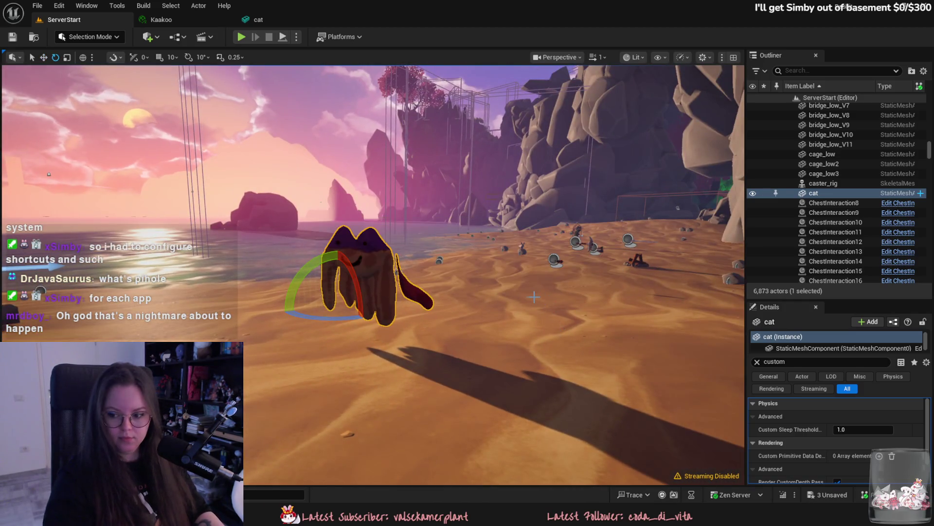
Select the stylized sky and raise its Start Time to about 217.5 for daylight.
{"action": "left_click", "coordinate": [628, 238]}
{"action": "key", "text": "f"}
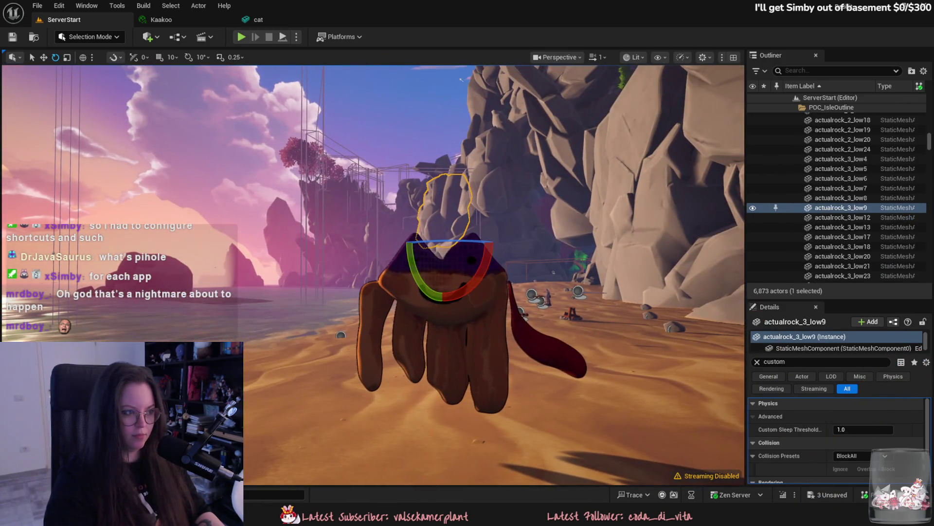
{"action": "left_click", "coordinate": [461, 80]}
{"action": "right_click_drag", "start_coordinate": [462, 80], "coordinate": [404, 170]}
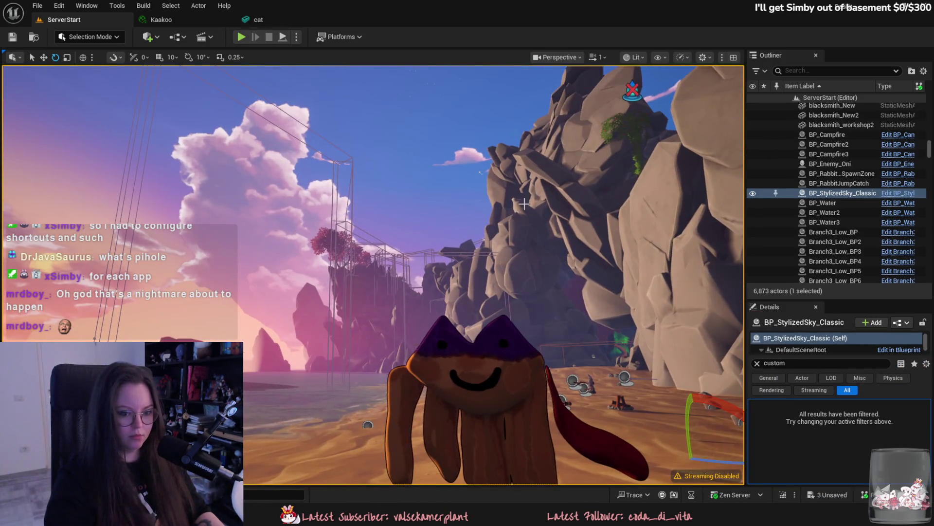
{"action": "left_click", "coordinate": [757, 363]}
{"action": "left_click_drag", "start_coordinate": [862, 447], "coordinate": [885, 447]}
{"action": "right_click_drag", "start_coordinate": [369, 272], "coordinate": [331, 272]}
Save the sky change and open M_Outline_Inst from the _Game/Materials folder.
{"action": "key", "text": "ctrl+s"}
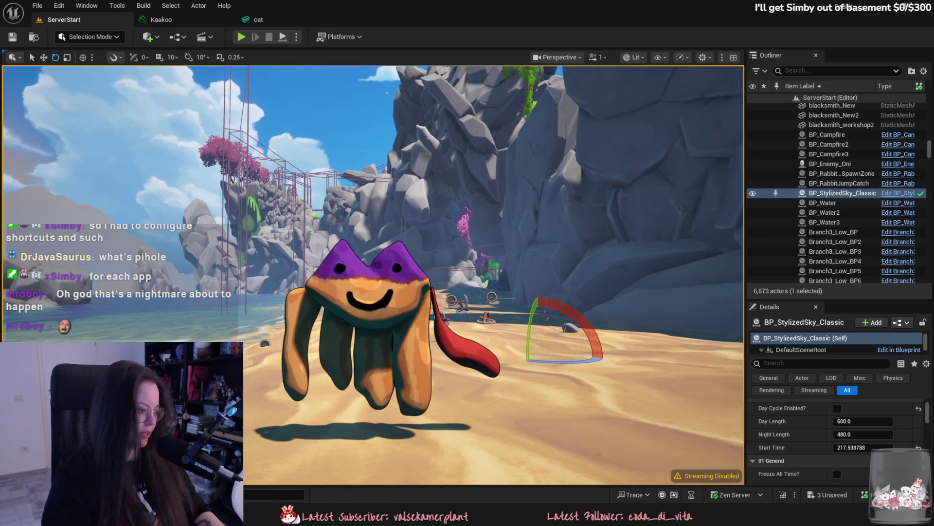
{"action": "left_click", "coordinate": [29, 495]}
{"action": "left_click", "coordinate": [357, 261]}
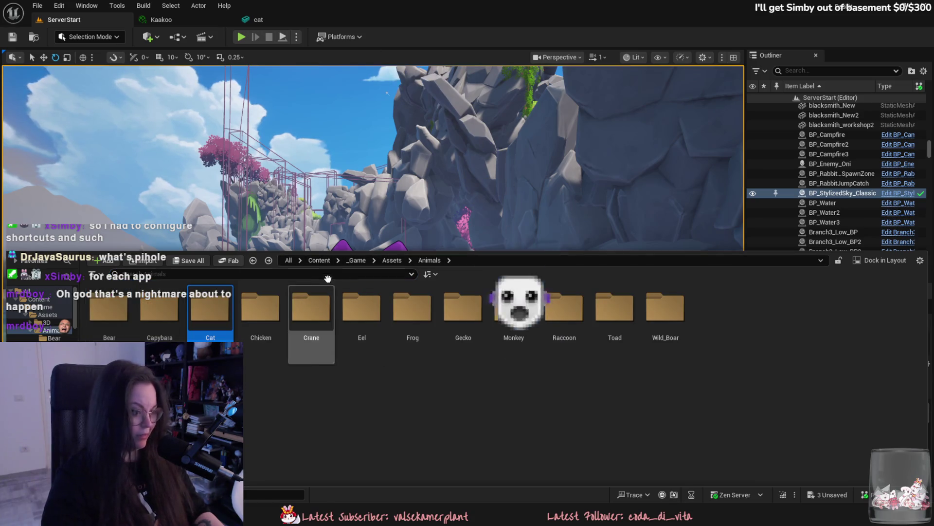
{"action": "double_click", "coordinate": [514, 307]}
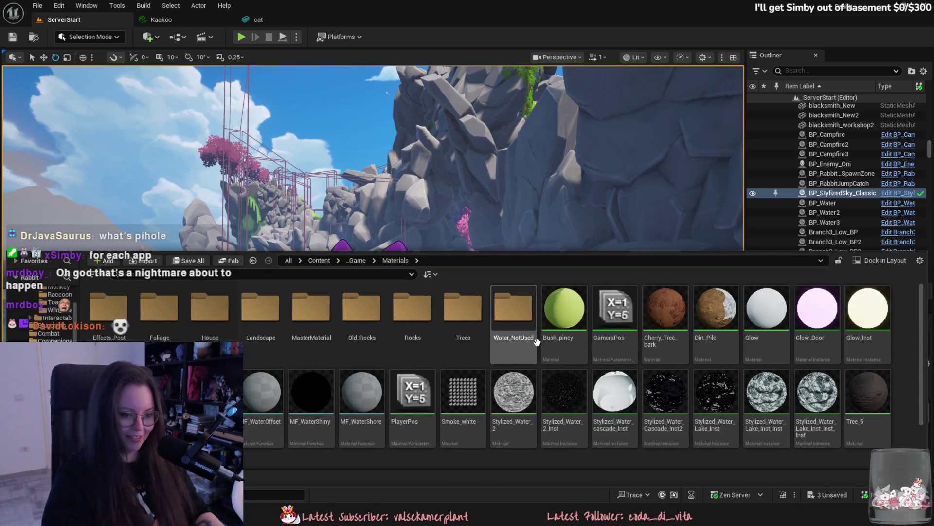
{"action": "key", "text": "alt+Left"}
{"action": "left_click", "coordinate": [609, 323]}
{"action": "double_click", "coordinate": [609, 323]}
{"action": "key", "text": "alt+Left"}
{"action": "double_click", "coordinate": [513, 306]}
{"action": "scroll", "coordinate": [564, 365], "scroll_direction": "down", "scroll_amount": 1}
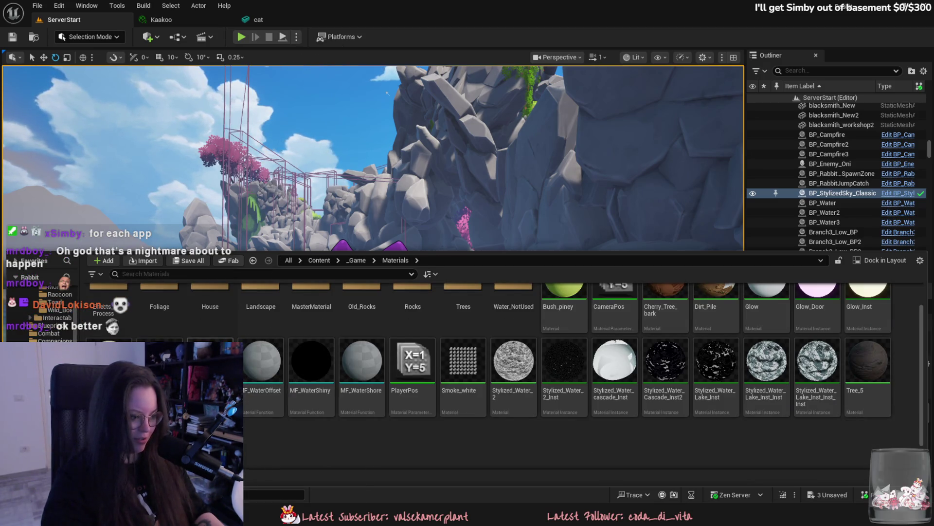
{"action": "double_click", "coordinate": [210, 362]}
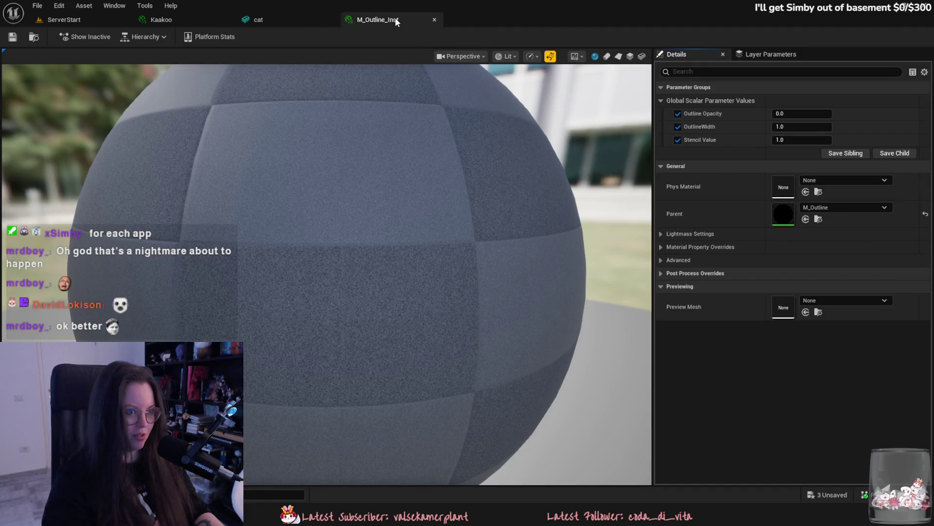
Check the Kaakoo and cat mesh editors, then return to the beach level.
{"action": "left_click", "coordinate": [195, 20]}
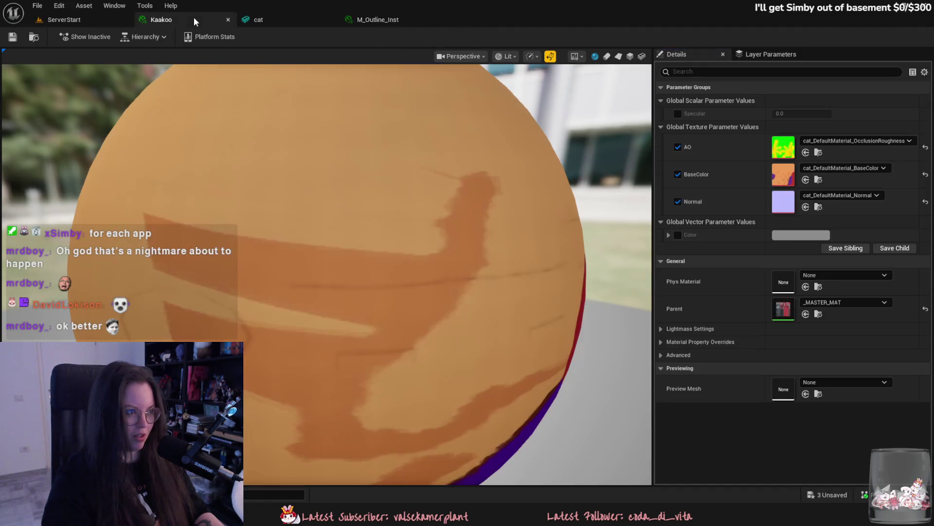
{"action": "left_click", "coordinate": [263, 22]}
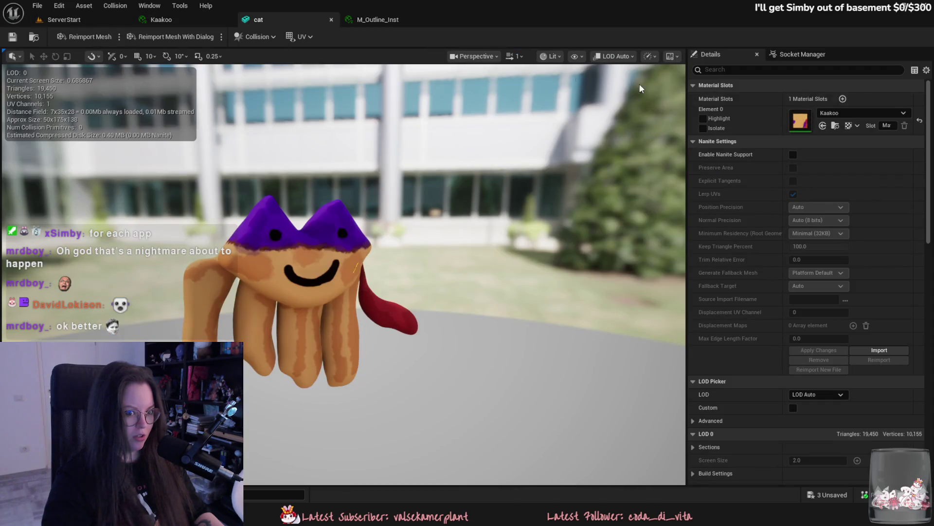
{"action": "left_click", "coordinate": [81, 20]}
Select the cat actor and filter its Details properties by 'overlay'.
{"action": "left_click", "coordinate": [369, 351]}
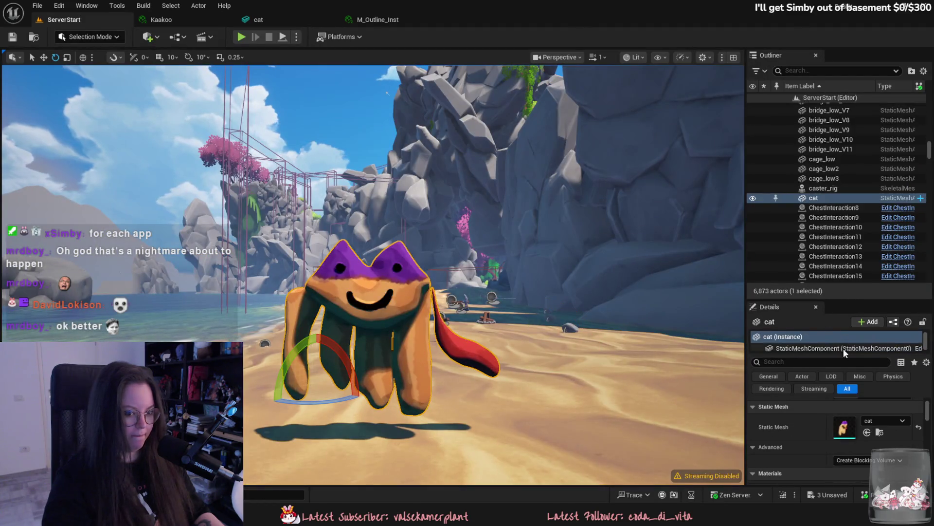
{"action": "scroll", "coordinate": [829, 413], "scroll_direction": "down", "scroll_amount": 5}
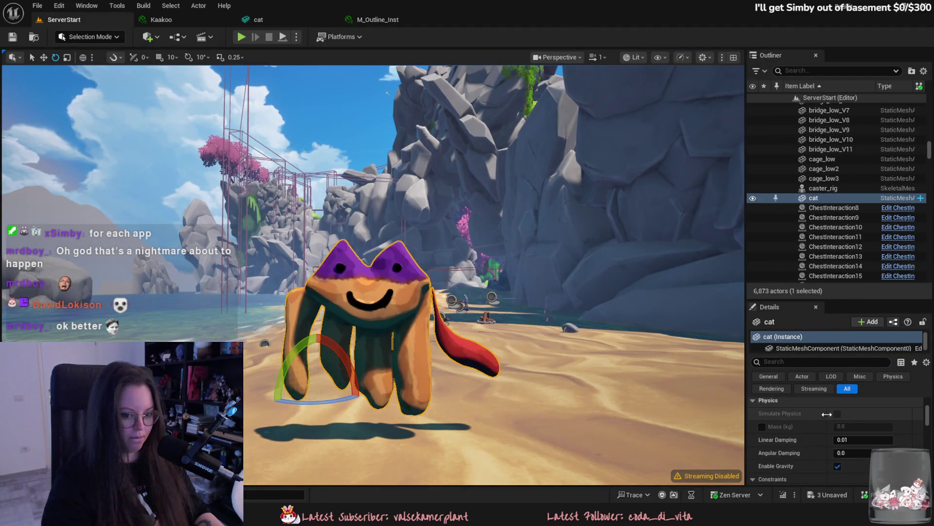
{"action": "scroll", "coordinate": [822, 438], "scroll_direction": "down", "scroll_amount": 3}
{"action": "scroll", "coordinate": [826, 435], "scroll_direction": "down", "scroll_amount": 5}
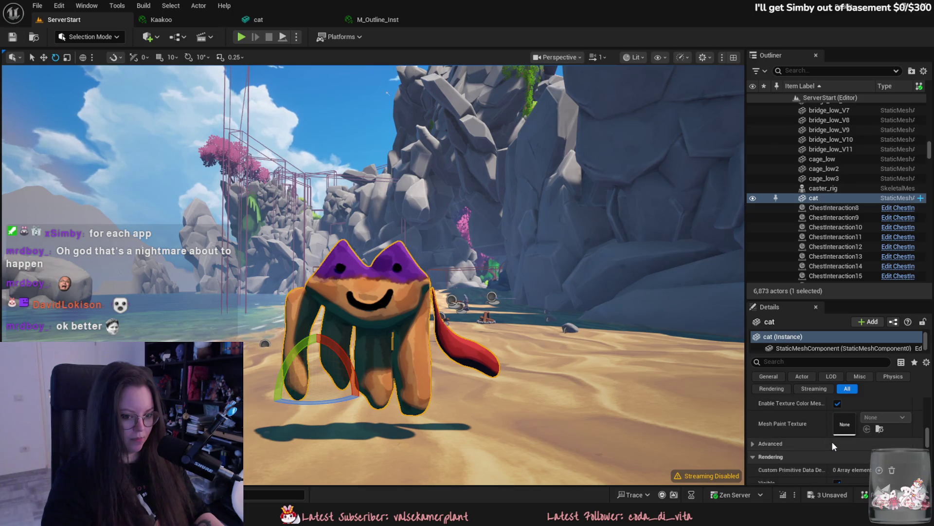
{"action": "scroll", "coordinate": [834, 438], "scroll_direction": "down", "scroll_amount": 5}
{"action": "scroll", "coordinate": [801, 440], "scroll_direction": "down", "scroll_amount": 5}
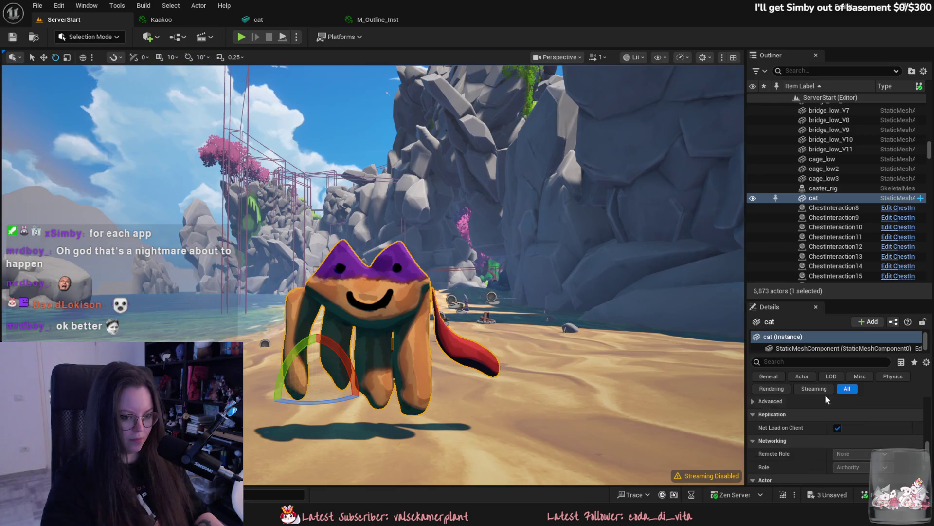
{"action": "left_click_drag", "start_coordinate": [802, 299], "coordinate": [802, 180]}
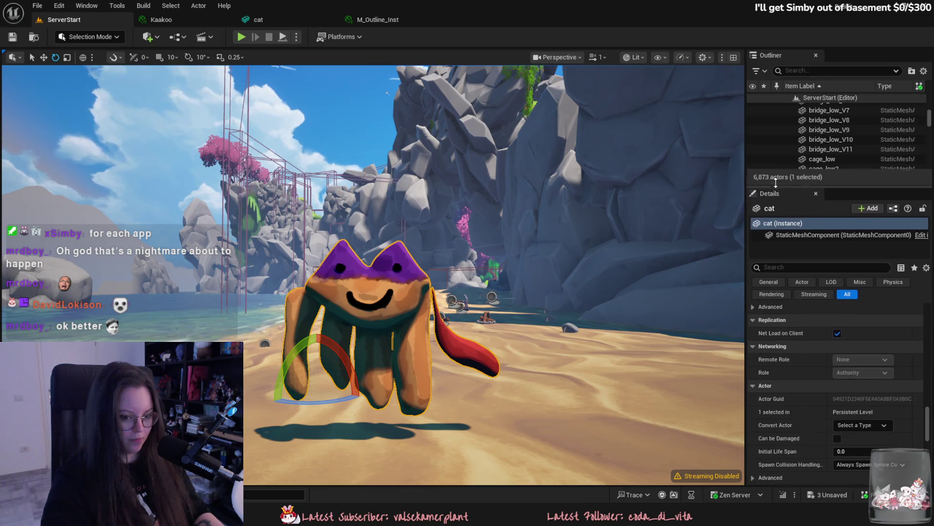
{"action": "left_click", "coordinate": [809, 263]}
{"action": "type", "text": "overlay"}
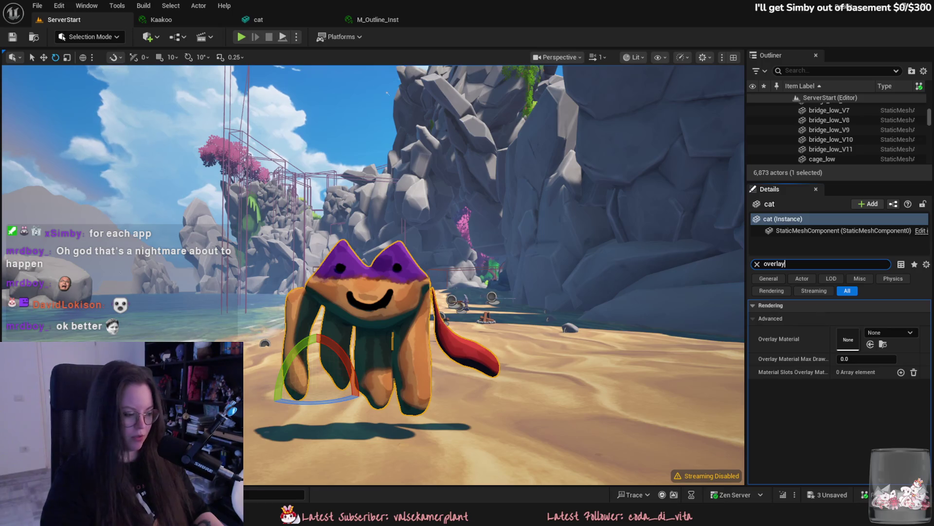
Set M_Outline_Inst as the cat's Overlay Material and open it in a floating window.
{"action": "key", "text": "ctrl+space"}
{"action": "left_click_drag", "start_coordinate": [706, 199], "coordinate": [705, 375]}
{"action": "mouse_move", "coordinate": [255, 450]}
{"action": "left_mouse_down"}
{"action": "mouse_move", "coordinate": [248, 460]}
{"action": "mouse_move", "coordinate": [848, 339]}
{"action": "left_mouse_up"}
{"action": "double_click", "coordinate": [849, 340]}
{"action": "mouse_move", "coordinate": [378, 20]}
{"action": "left_mouse_down"}
{"action": "mouse_move", "coordinate": [540, 89]}
{"action": "mouse_move", "coordinate": [502, 88]}
{"action": "left_mouse_up"}
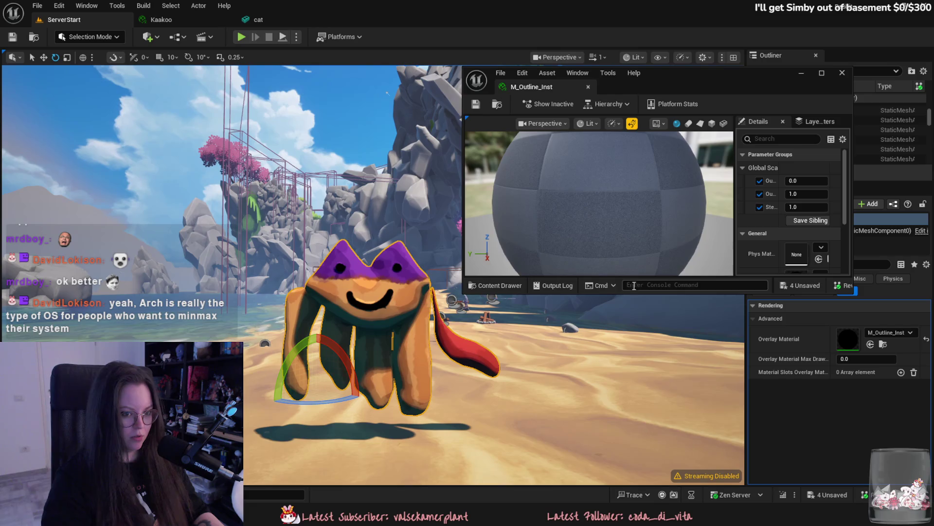
{"action": "left_click", "coordinate": [758, 181]}
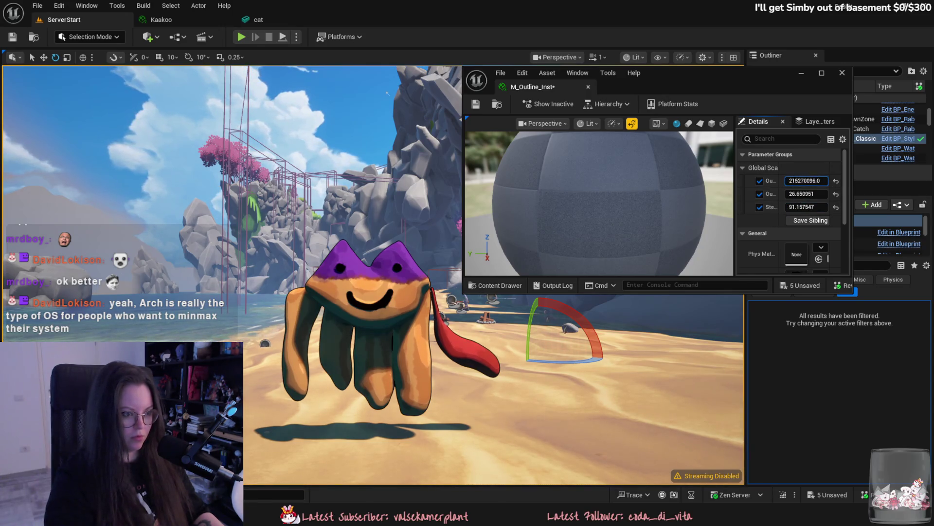
Reselect the cat and reset its Overlay Material to none.
{"action": "left_click", "coordinate": [553, 63]}
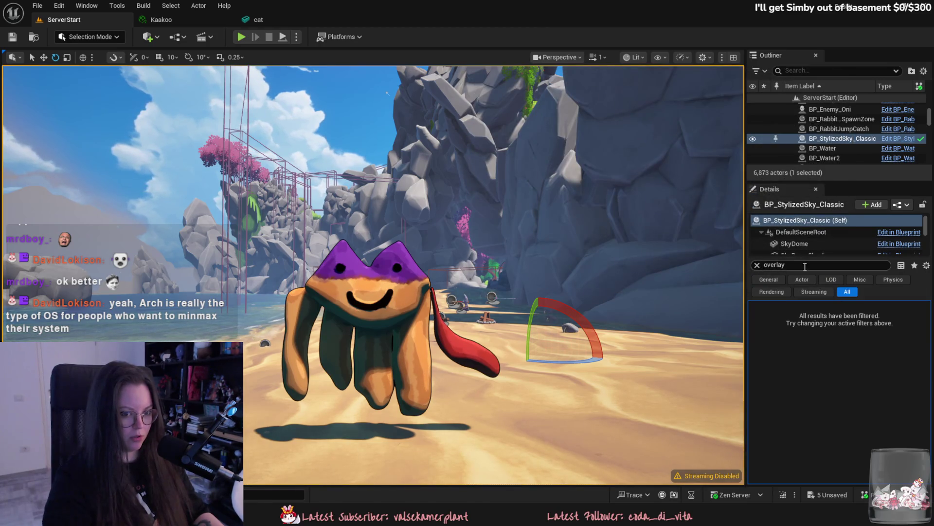
{"action": "left_click", "coordinate": [378, 263]}
{"action": "left_click", "coordinate": [927, 339]}
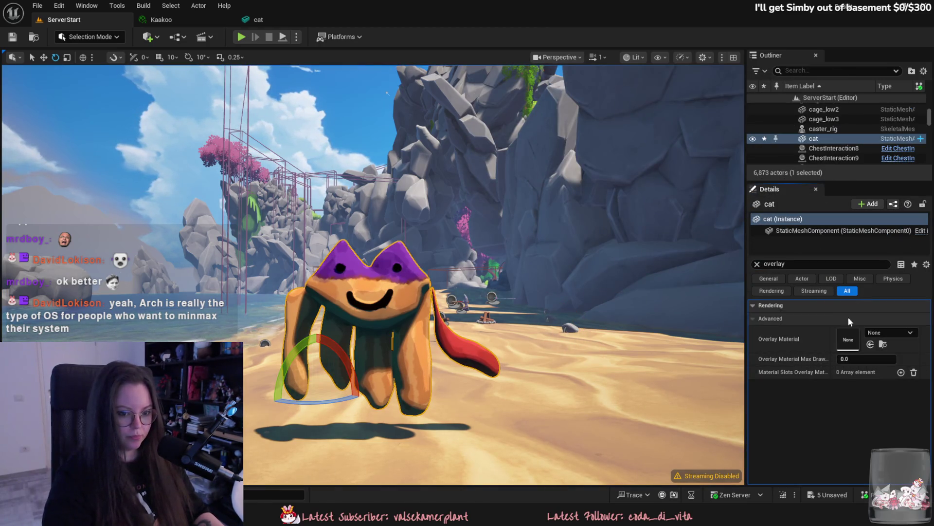
Search the assets for 'outline' and open PP_OutlineShader_Inst.
{"action": "key", "text": "ctrl+space"}
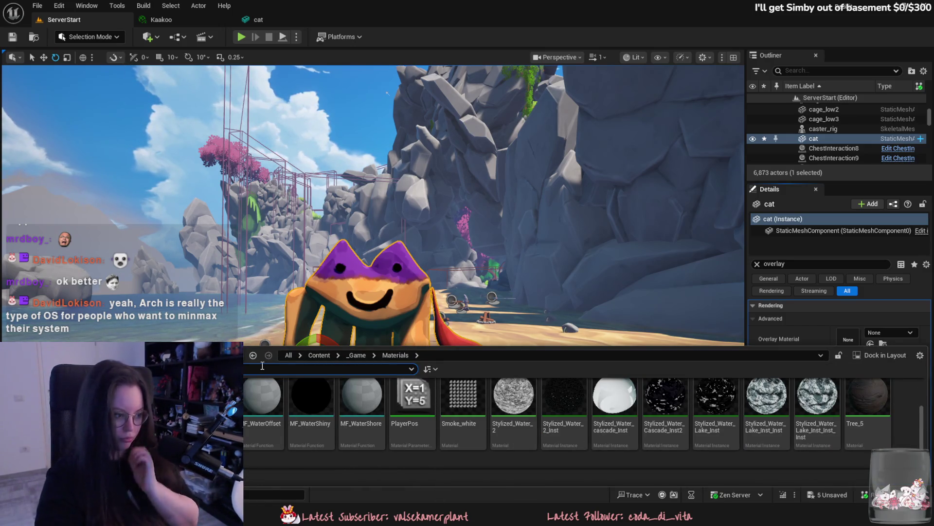
{"action": "type", "text": "outline"}
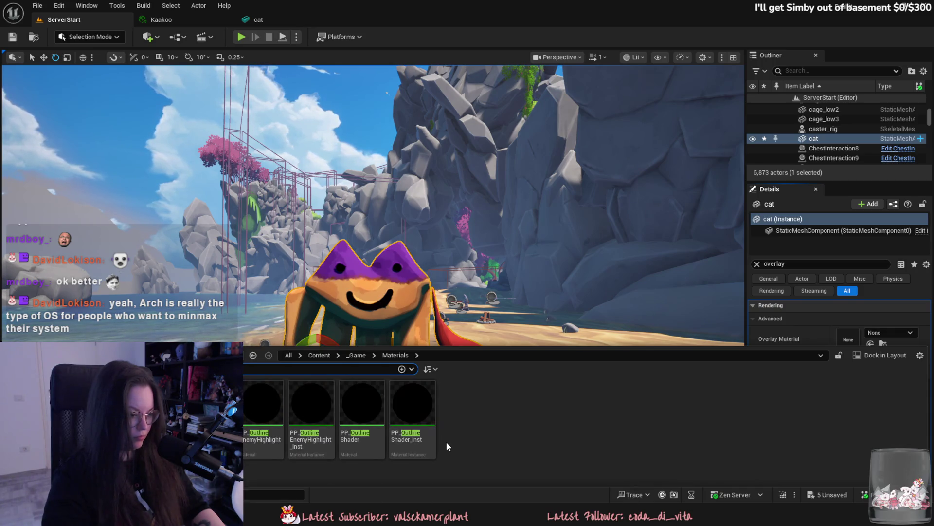
{"action": "double_click", "coordinate": [417, 399]}
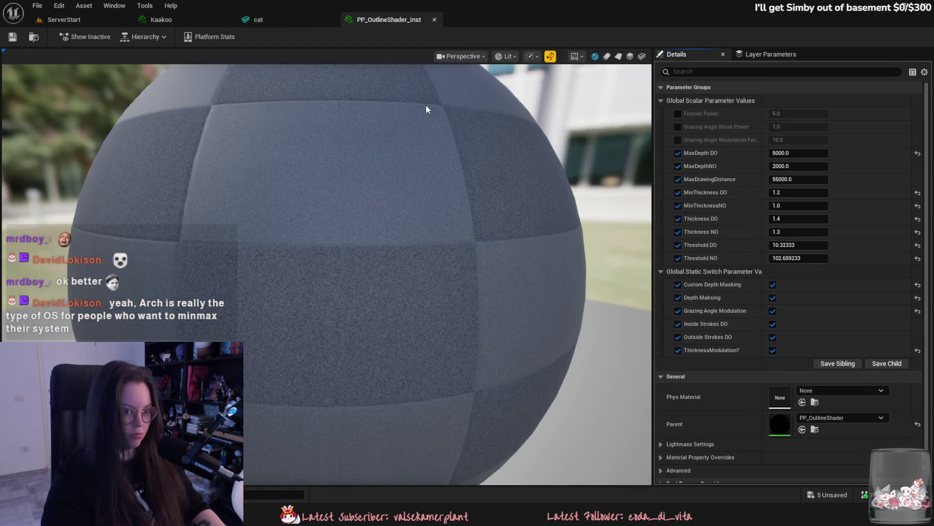
Raise the PP_OutlineShader_Inst thickness to about 3.66, close it, and select the cherry tree.
{"action": "mouse_move", "coordinate": [411, 18]}
{"action": "left_mouse_down"}
{"action": "mouse_move", "coordinate": [557, 85]}
{"action": "mouse_move", "coordinate": [545, 90]}
{"action": "left_mouse_up"}
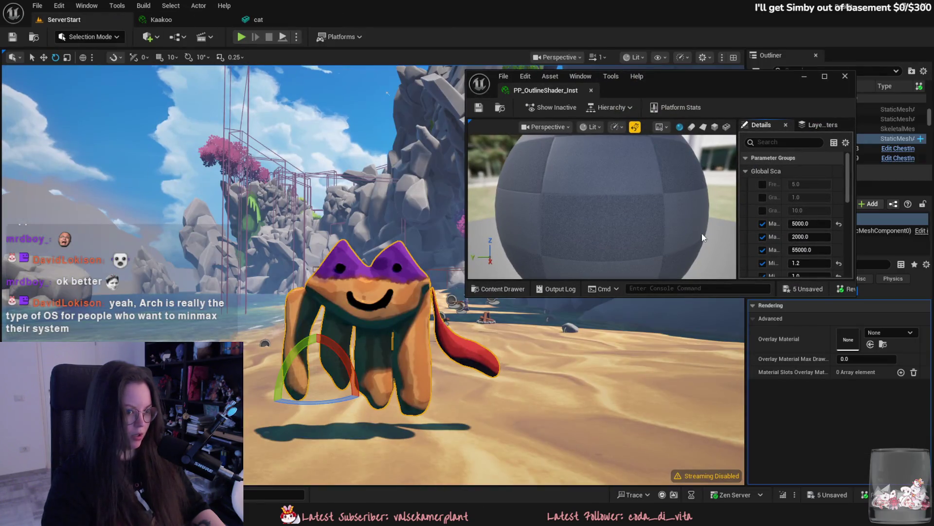
{"action": "left_click_drag", "start_coordinate": [699, 297], "coordinate": [703, 390]}
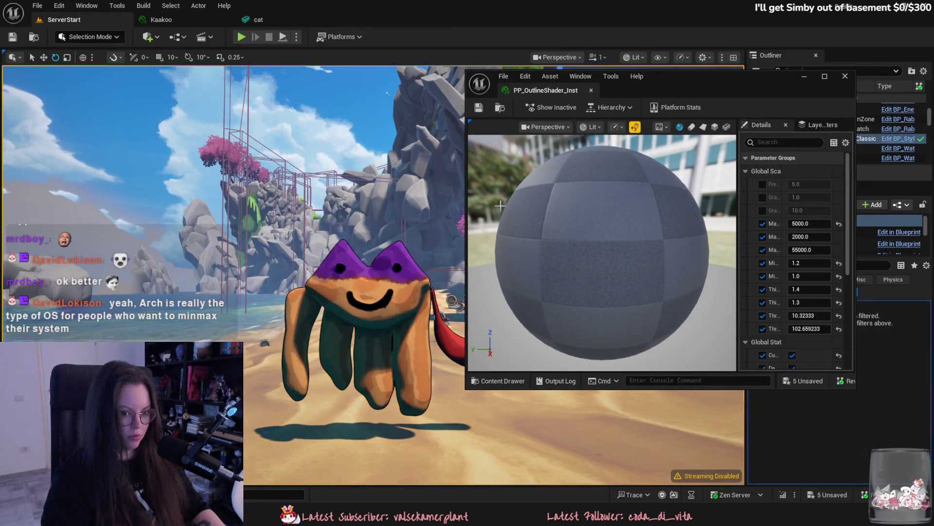
{"action": "mouse_move", "coordinate": [816, 296]}
{"action": "left_mouse_down"}
{"action": "mouse_move", "coordinate": [852, 295]}
{"action": "mouse_move", "coordinate": [798, 289]}
{"action": "left_mouse_up"}
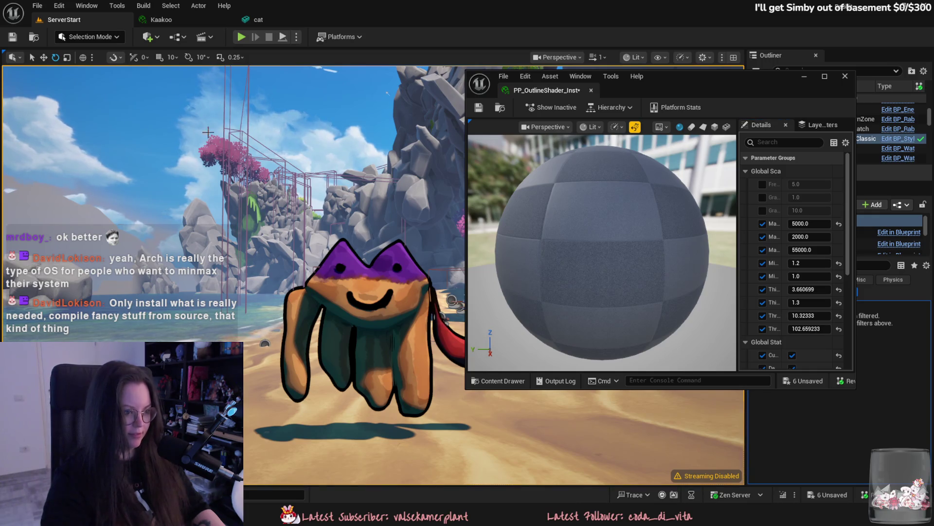
{"action": "left_click", "coordinate": [845, 76]}
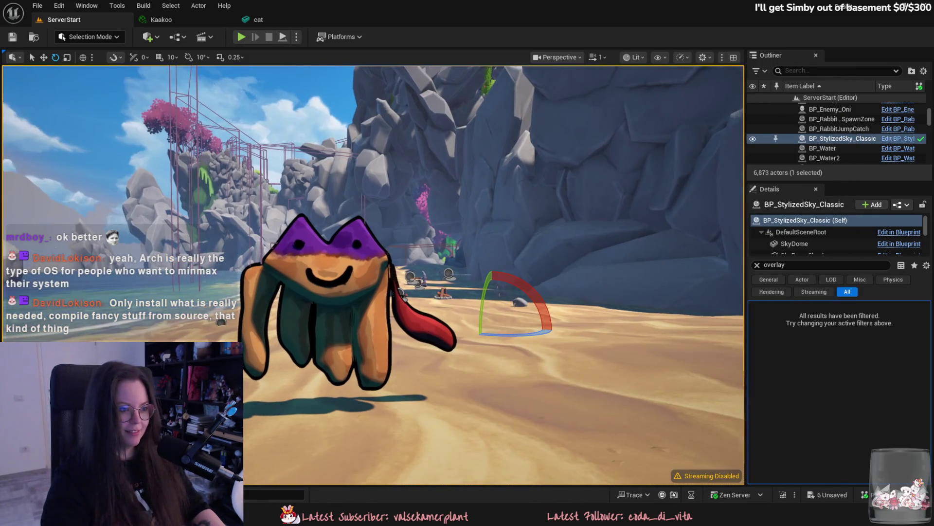
{"action": "left_click", "coordinate": [493, 156]}
{"action": "left_click", "coordinate": [479, 165]}
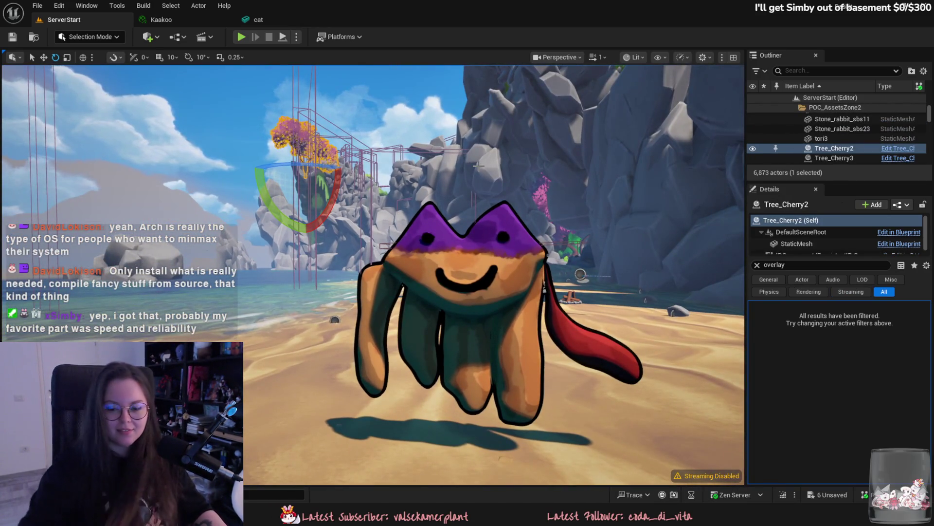
Fly back to a wider view of the cat and check the Show and transform tool menus.
{"action": "right_click_drag", "start_coordinate": [492, 223], "coordinate": [492, 223]}
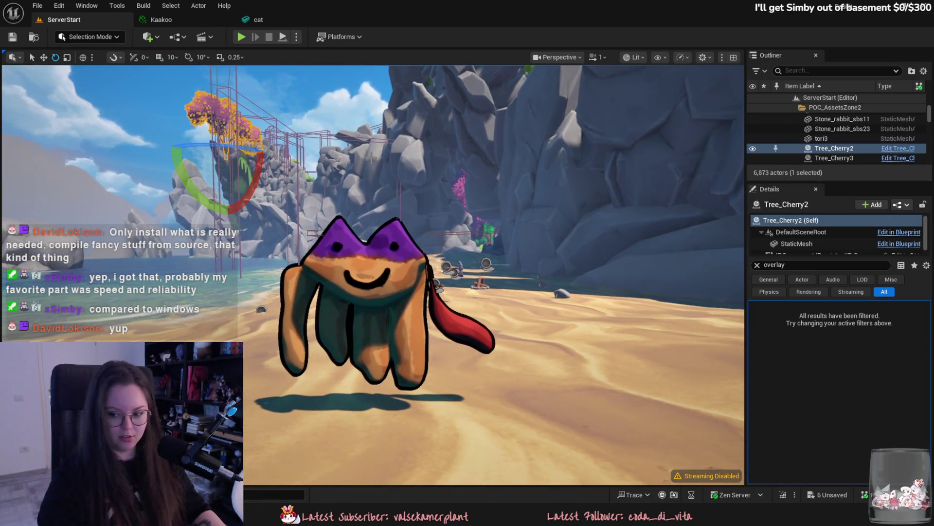
{"action": "left_click", "coordinate": [659, 59]}
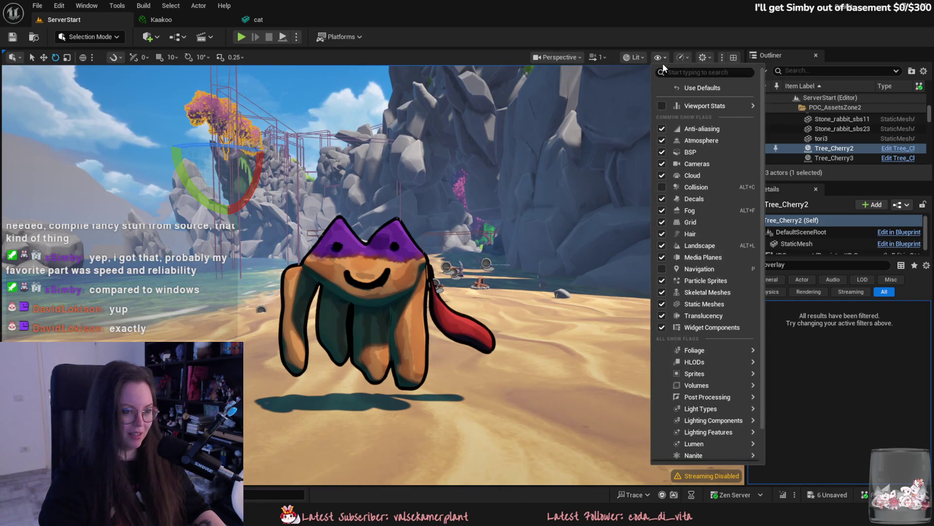
{"action": "left_click", "coordinate": [96, 40]}
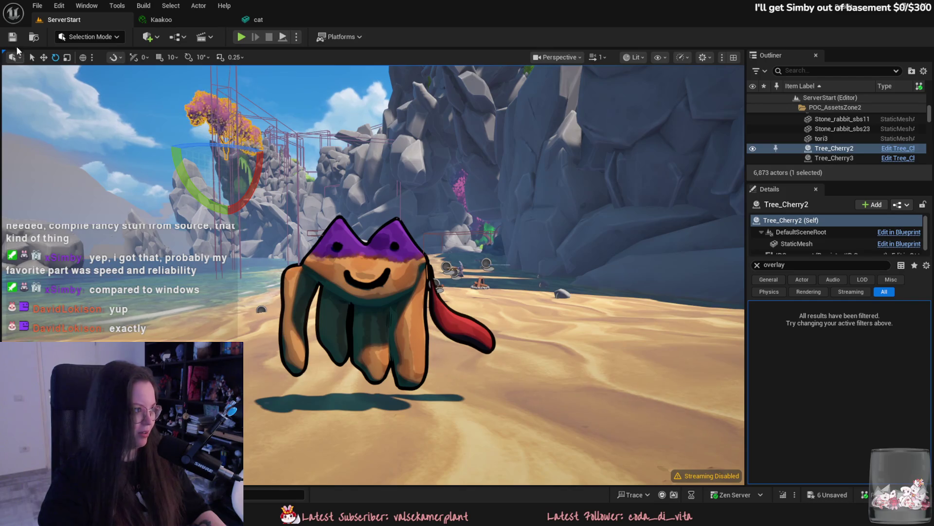
{"action": "left_click", "coordinate": [19, 58]}
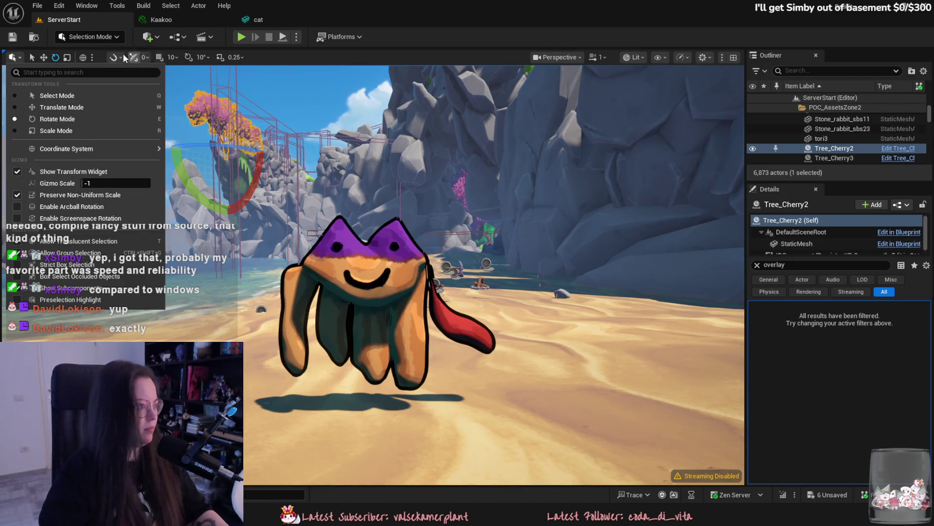
{"action": "left_click", "coordinate": [83, 57]}
Look through the viewport settings, scalability, Show and Lit menus, ending on the Perspective menu.
{"action": "left_click", "coordinate": [733, 57]}
{"action": "left_click", "coordinate": [700, 59]}
{"action": "left_click", "coordinate": [703, 57]}
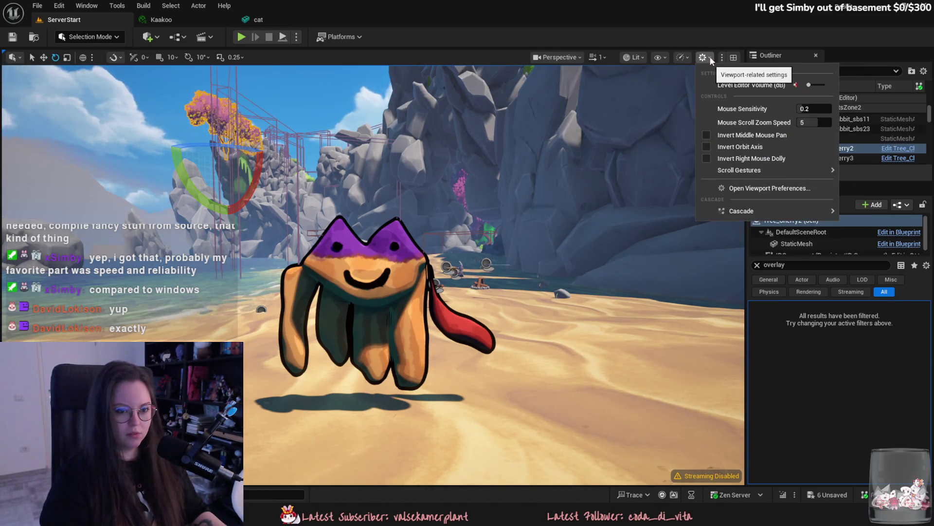
{"action": "left_click", "coordinate": [688, 57]}
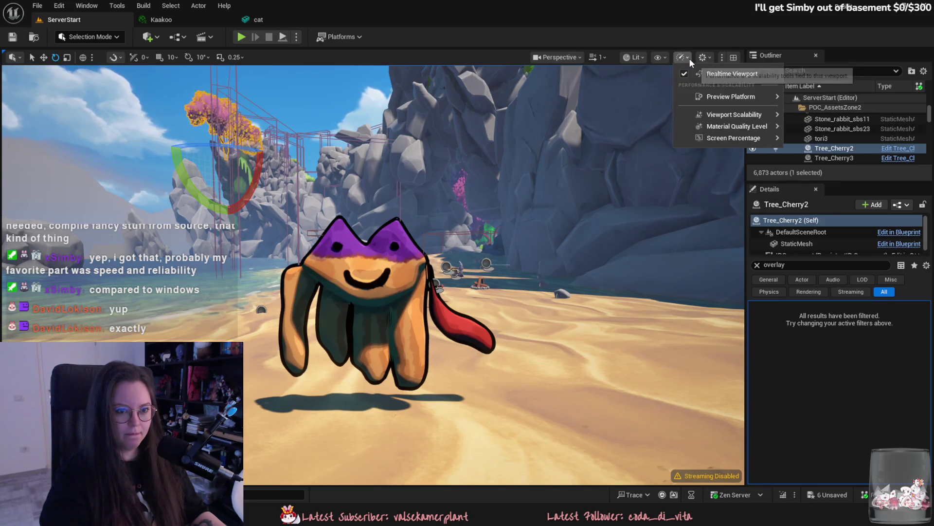
{"action": "mouse_move", "coordinate": [741, 115]}
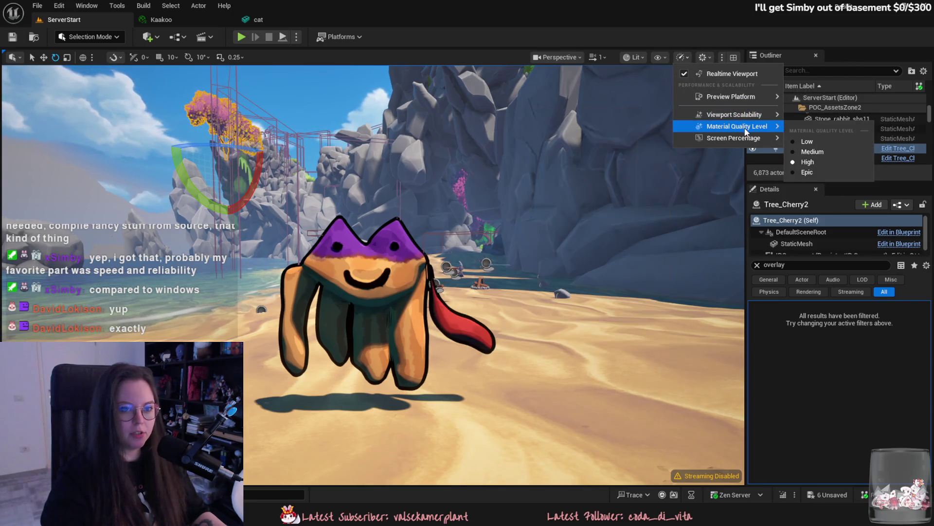
{"action": "left_click", "coordinate": [664, 59]}
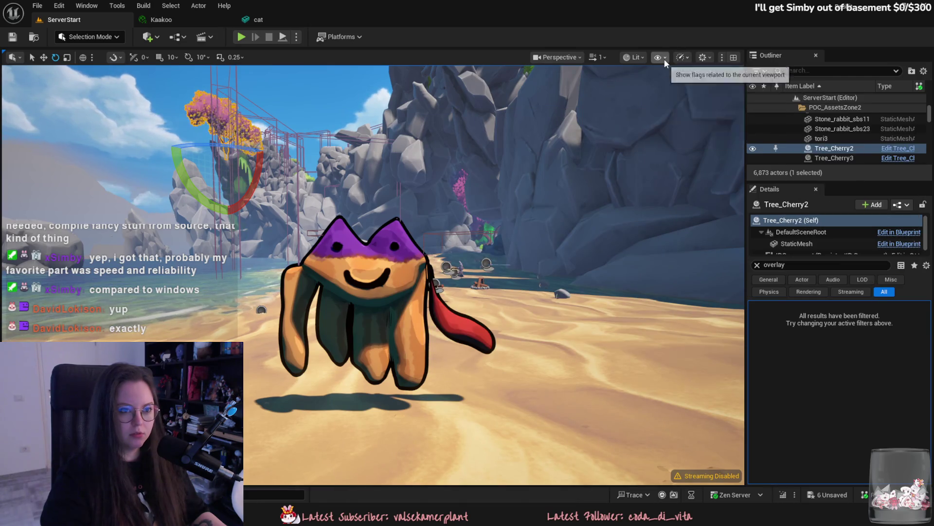
{"action": "left_click", "coordinate": [664, 58]}
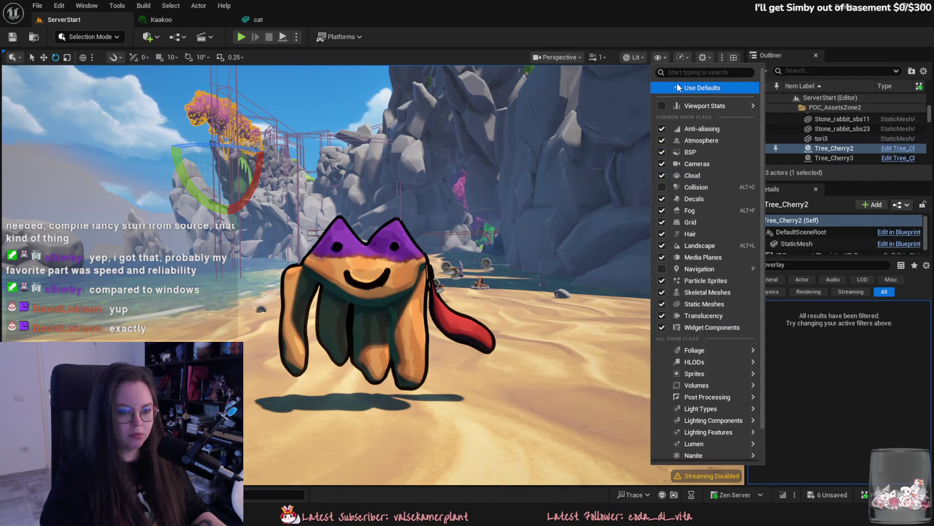
{"action": "left_click", "coordinate": [638, 59]}
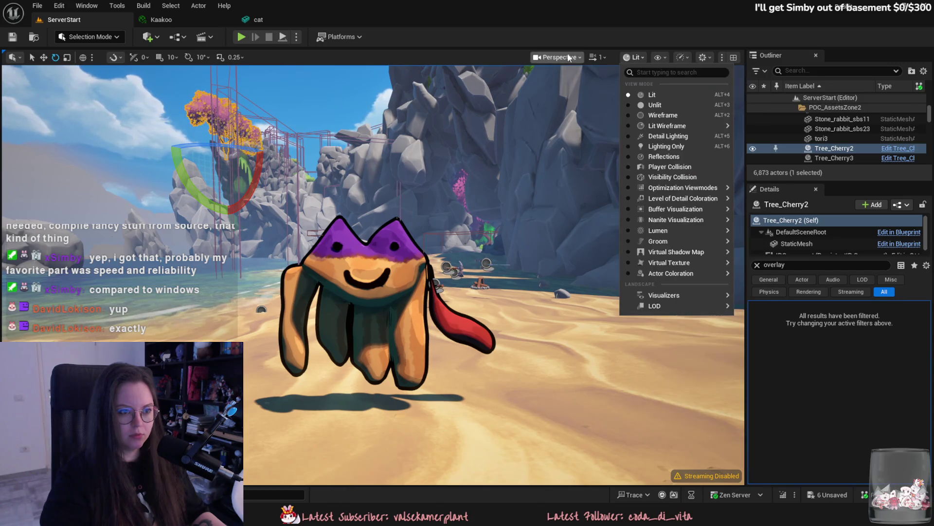
{"action": "left_click", "coordinate": [559, 57]}
Switch to Cinematic Viewport and fly the camera close to the creature on the beach.
{"action": "mouse_move", "coordinate": [609, 200]}
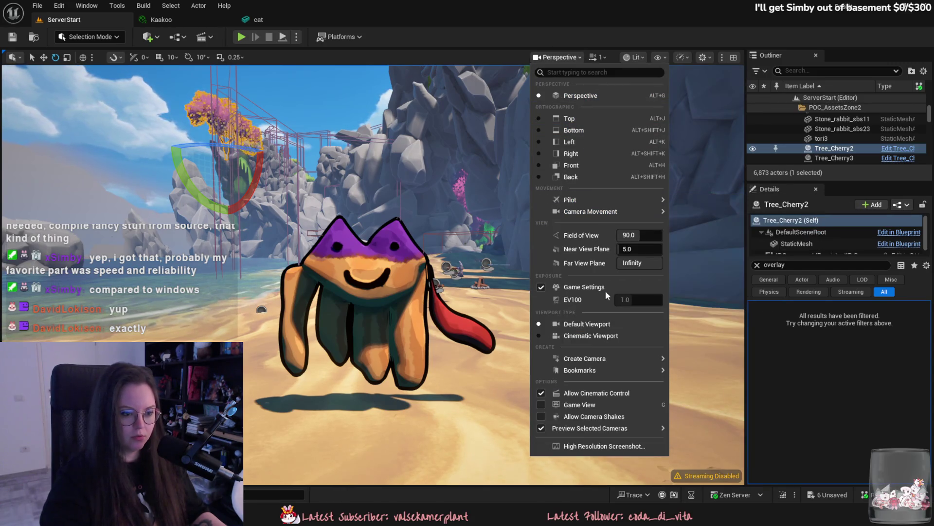
{"action": "left_click", "coordinate": [590, 336]}
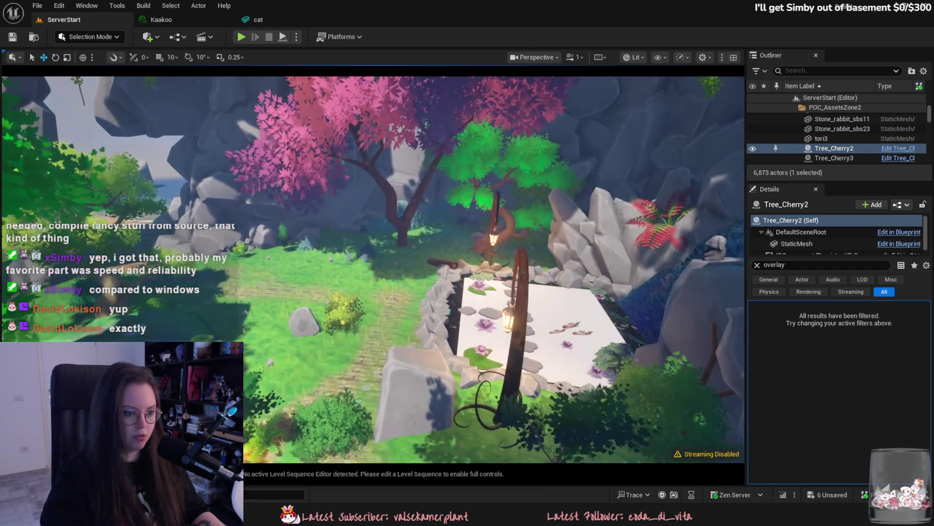
{"action": "right_click_drag", "start_coordinate": [495, 269], "coordinate": [494, 269]}
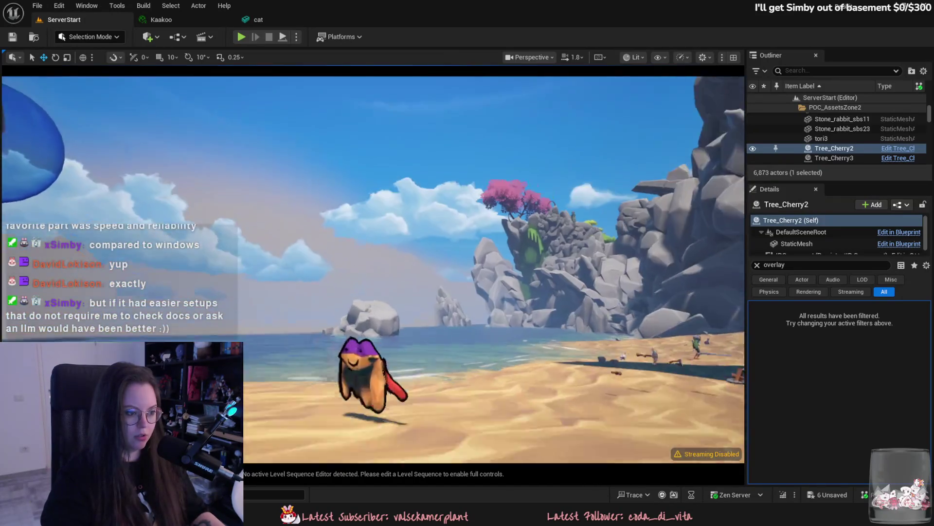
{"action": "scroll", "coordinate": [373, 270], "scroll_direction": "down", "scroll_amount": 1}
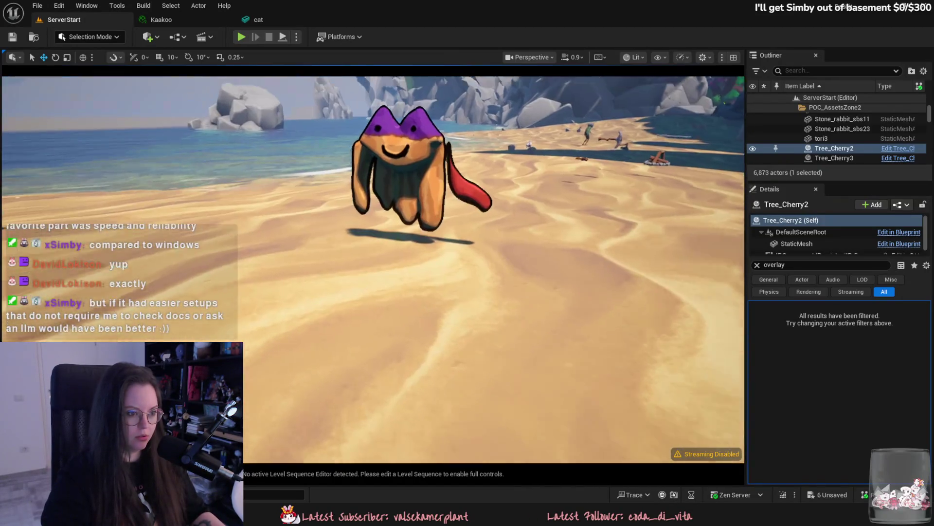
{"action": "right_click_drag", "start_coordinate": [496, 211], "coordinate": [497, 210]}
Capture a screen region of the creature and pin the hand-drawn cat sketch beside it.
{"action": "key", "text": "super+shift+s"}
{"action": "mouse_move", "coordinate": [247, 130]}
{"action": "left_mouse_down"}
{"action": "mouse_move", "coordinate": [605, 400]}
{"action": "mouse_move", "coordinate": [610, 416]}
{"action": "left_mouse_up"}
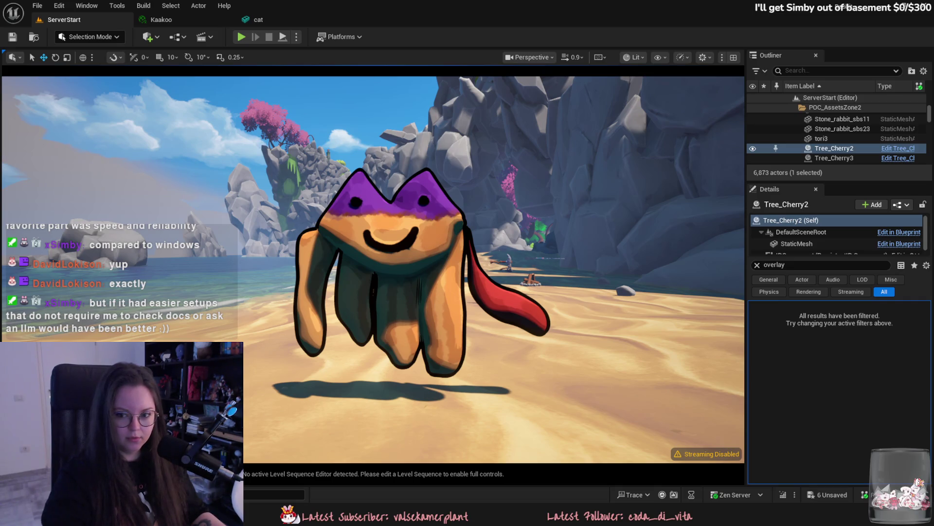
{"action": "key", "text": "alt+Tab"}
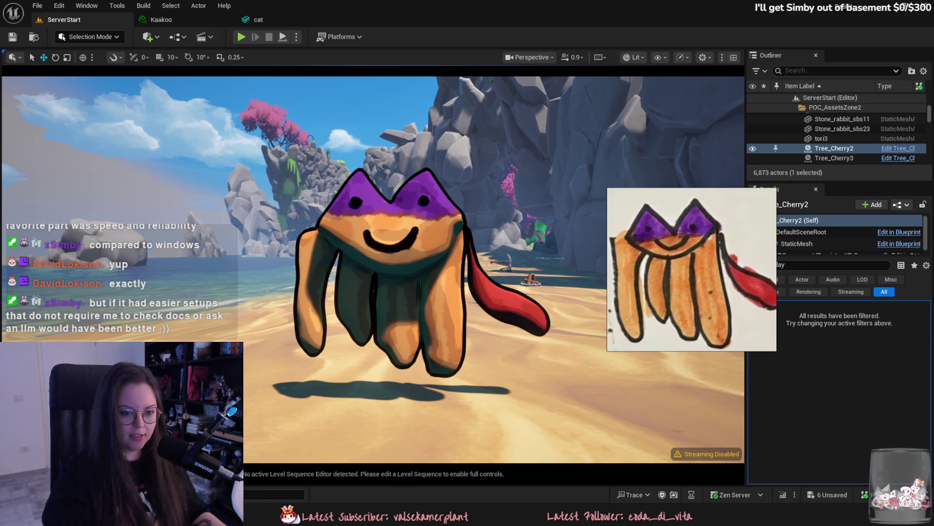
{"action": "left_click_drag", "start_coordinate": [698, 197], "coordinate": [648, 180]}
Orbit closer to the creature, capture it alongside the sketch, then switch to Substance Painter.
{"action": "mouse_move", "coordinate": [563, 367]}
{"action": "right_mouse_down"}
{"action": "mouse_move", "coordinate": [592, 364]}
{"action": "mouse_move", "coordinate": [572, 366]}
{"action": "mouse_move", "coordinate": [587, 367]}
{"action": "mouse_move", "coordinate": [577, 368]}
{"action": "mouse_move", "coordinate": [586, 367]}
{"action": "mouse_move", "coordinate": [586, 389]}
{"action": "mouse_move", "coordinate": [585, 370]}
{"action": "mouse_move", "coordinate": [586, 382]}
{"action": "mouse_move", "coordinate": [631, 292]}
{"action": "right_mouse_up"}
{"action": "scroll", "coordinate": [592, 365], "scroll_direction": "down", "scroll_amount": 3}
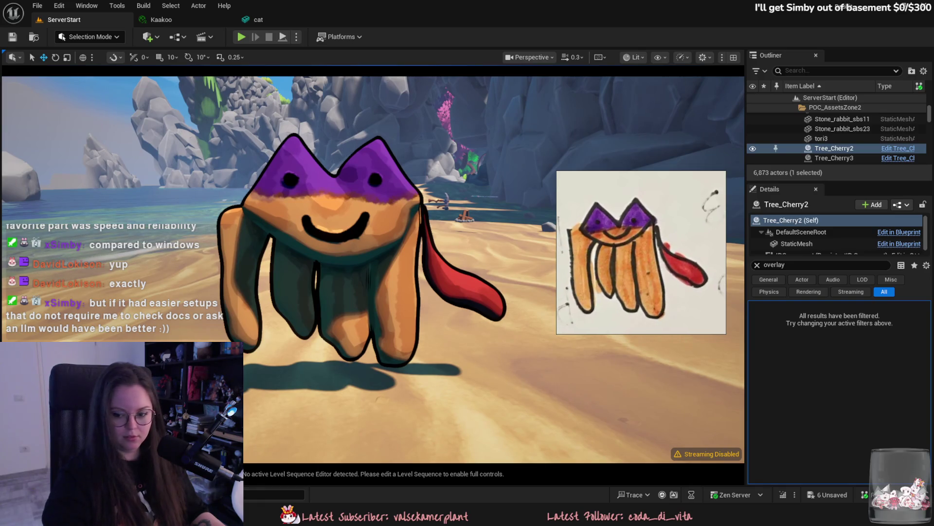
{"action": "key", "text": "super+d"}
{"action": "key", "text": "super+d"}
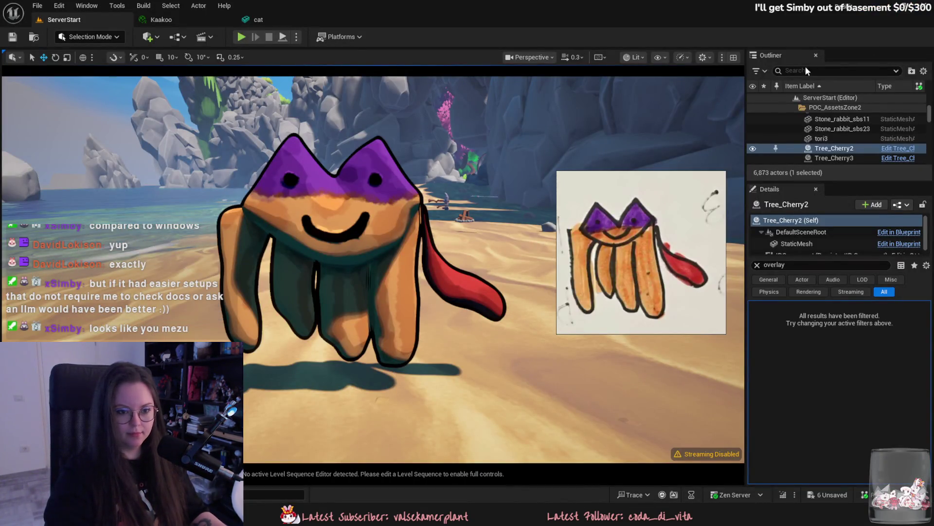
{"action": "key", "text": "shift+super+r"}
{"action": "mouse_move", "coordinate": [156, 104]}
{"action": "left_mouse_down"}
{"action": "mouse_move", "coordinate": [751, 402]}
{"action": "mouse_move", "coordinate": [743, 393]}
{"action": "left_mouse_up"}
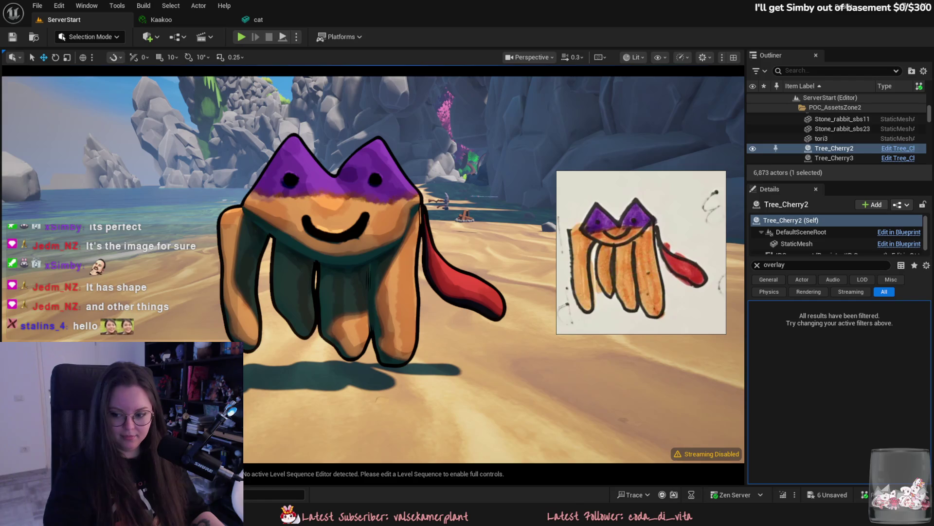
{"action": "key", "text": "alt+Tab"}
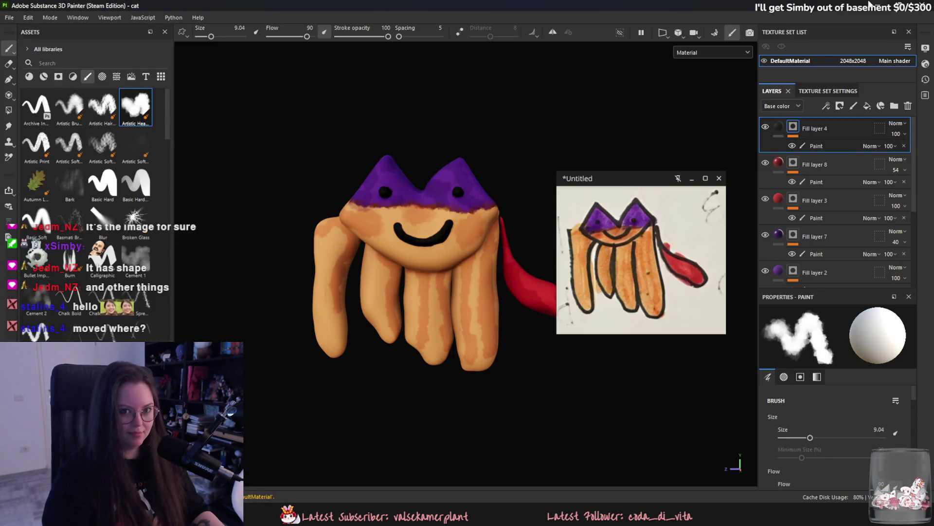
Return to the Unreal beach close-up, then move on to the cat model in Blender.
{"action": "key", "text": "alt+Tab"}
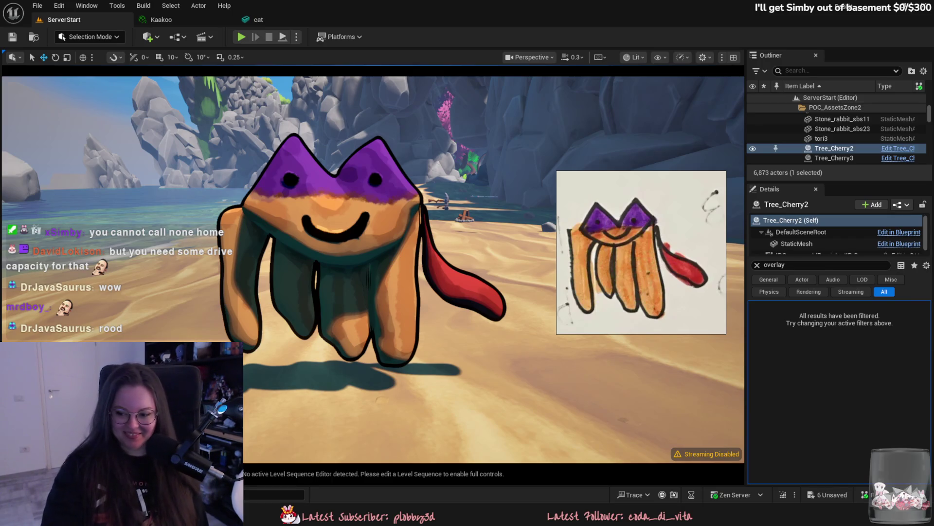
{"action": "key", "text": "alt+Tab"}
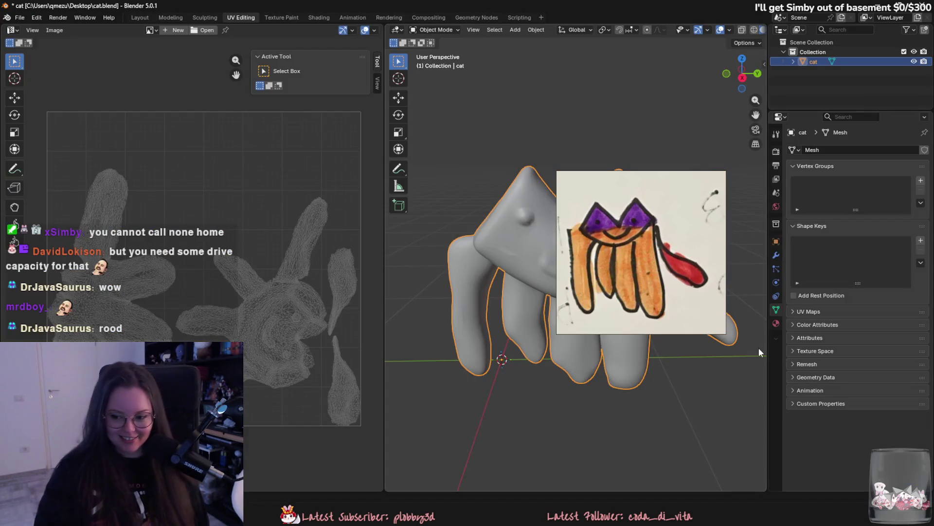
Save cat.blend, then open Yuki.blend from the recent files list.
{"action": "middle_click_drag", "start_coordinate": [588, 408], "coordinate": [604, 416]}
{"action": "key", "text": "ctrl+s"}
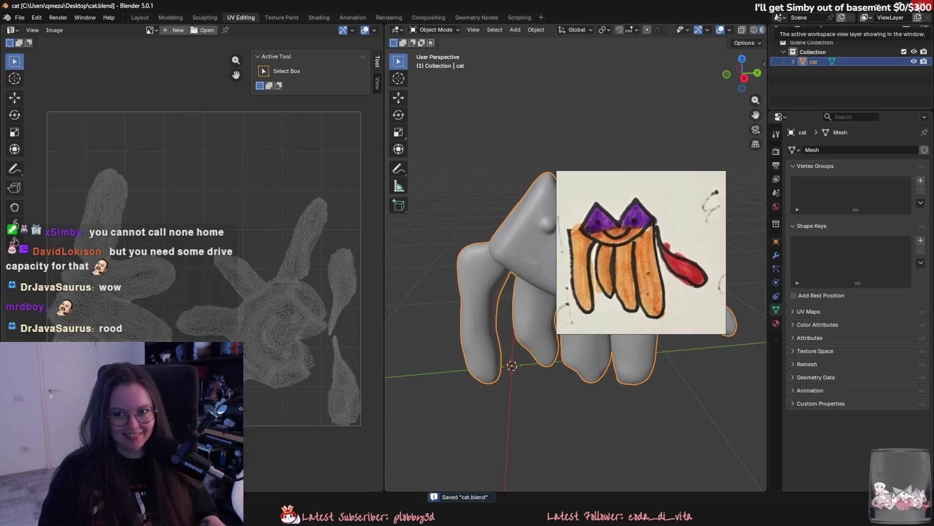
{"action": "left_click", "coordinate": [19, 17]}
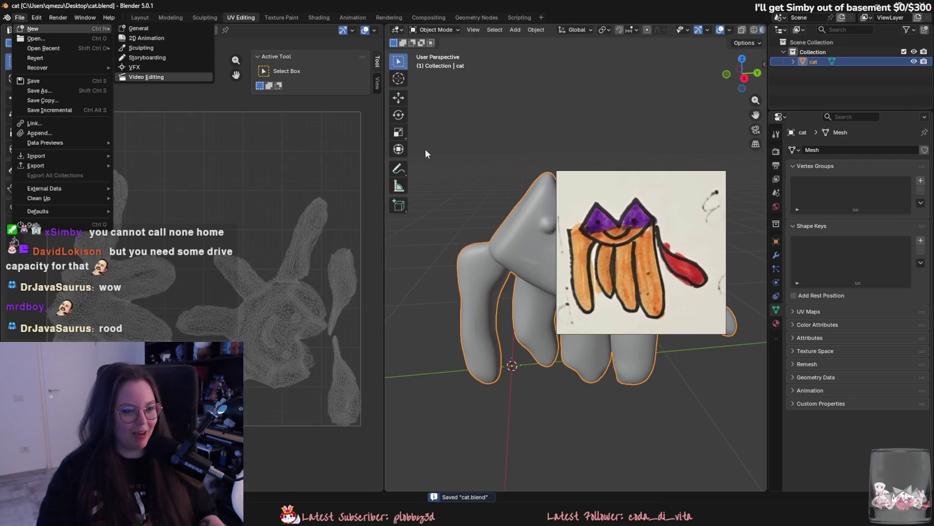
{"action": "mouse_move", "coordinate": [100, 49]}
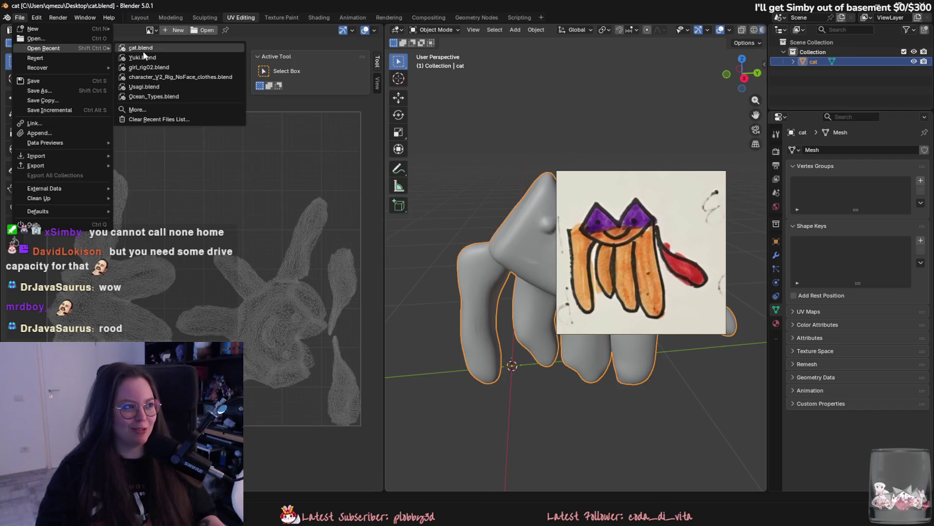
{"action": "key", "text": "Escape"}
{"action": "left_click", "coordinate": [20, 17]}
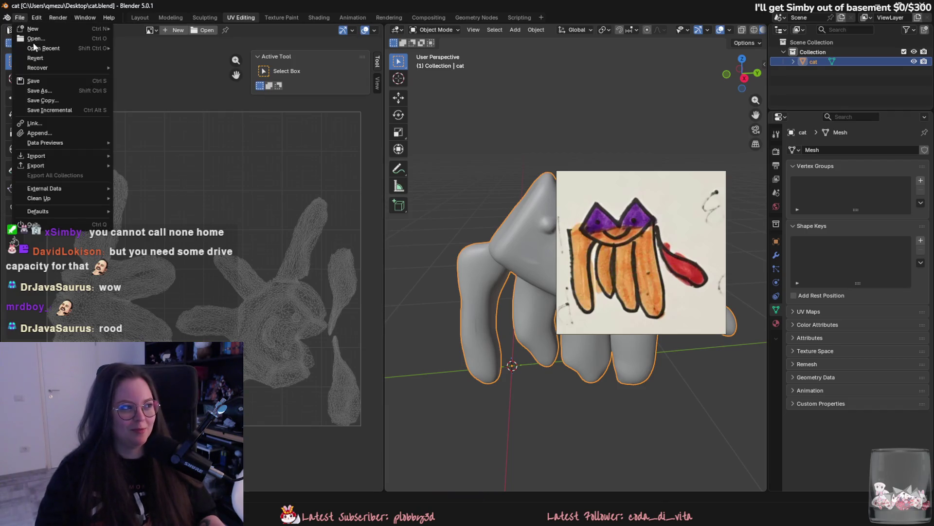
{"action": "left_click", "coordinate": [143, 57]}
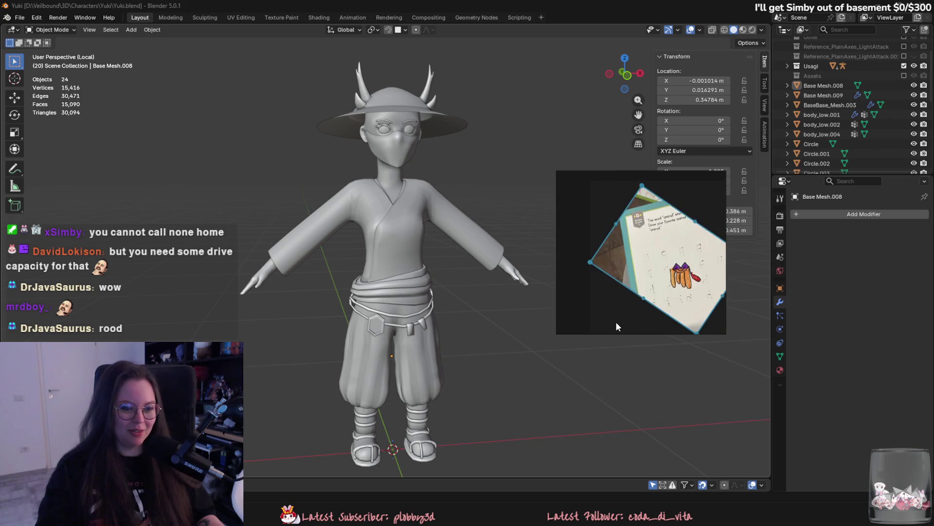
Discard the pinned sketch, then save and close the Substance Painter cat project.
{"action": "left_click", "coordinate": [719, 178]}
{"action": "left_click", "coordinate": [651, 278]}
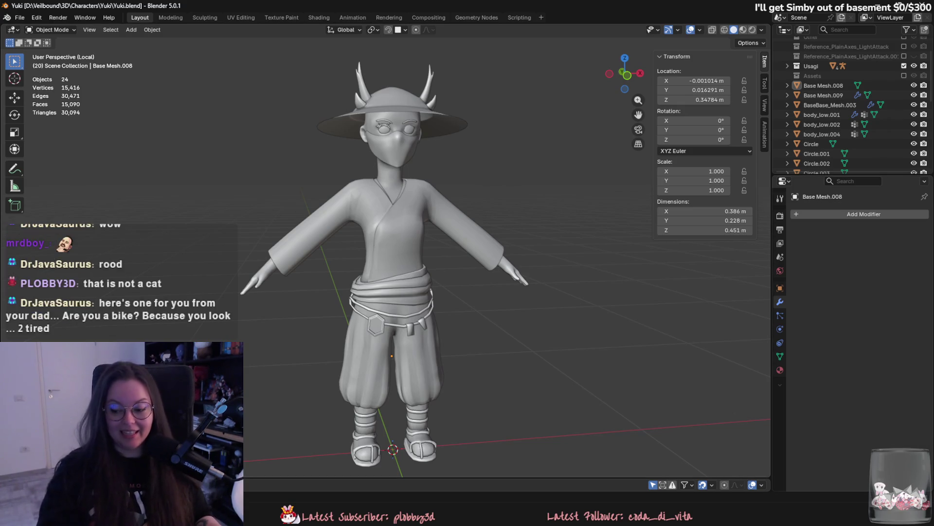
{"action": "key", "text": "alt+Tab"}
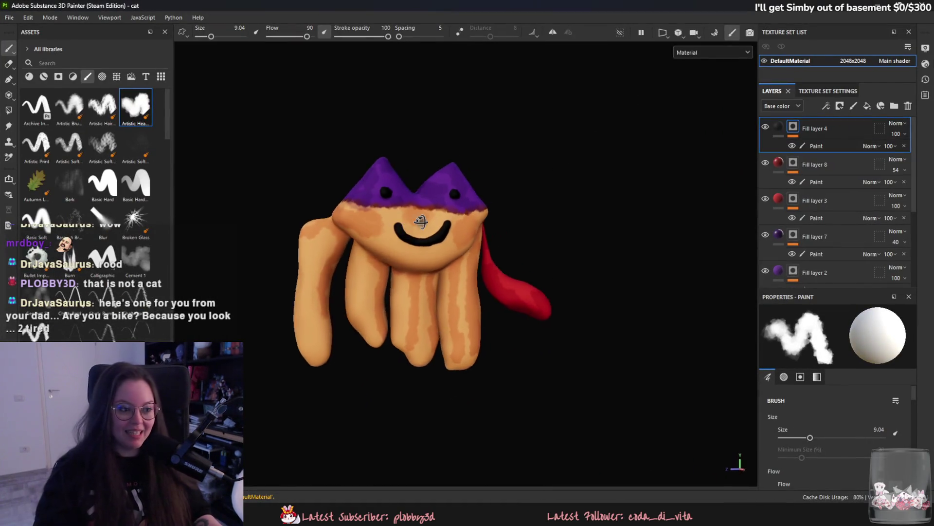
{"action": "left_click", "coordinate": [924, 5]}
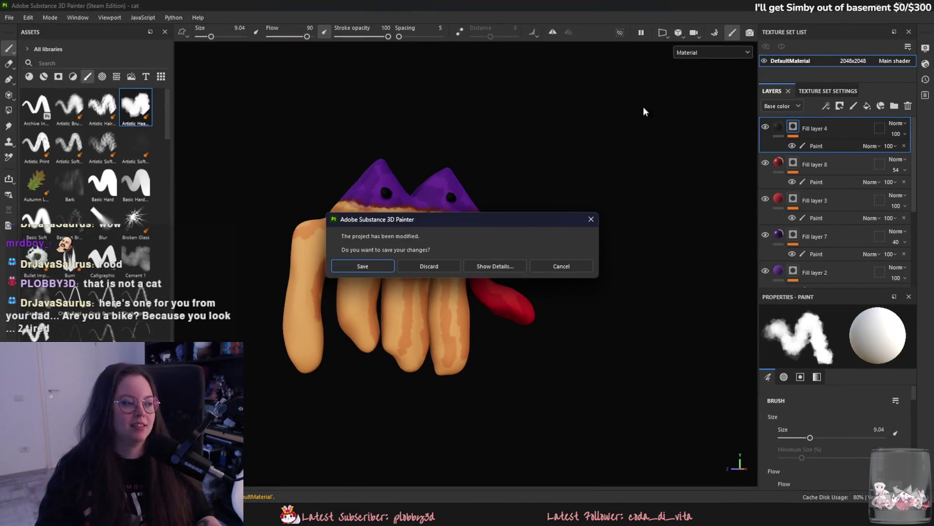
{"action": "left_click", "coordinate": [387, 268]}
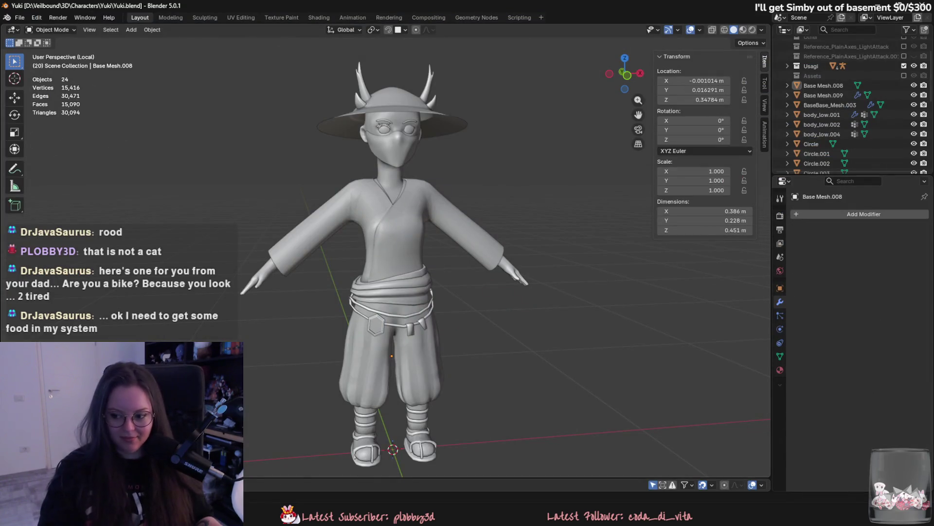
{"action": "scroll", "coordinate": [381, 334], "scroll_direction": "up", "scroll_amount": 4}
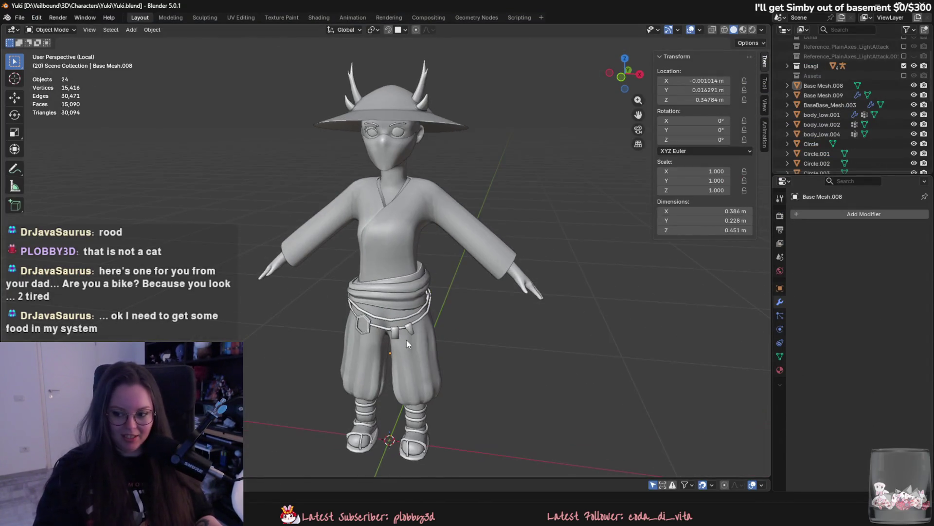
{"action": "scroll", "coordinate": [504, 324], "scroll_direction": "down", "scroll_amount": 4}
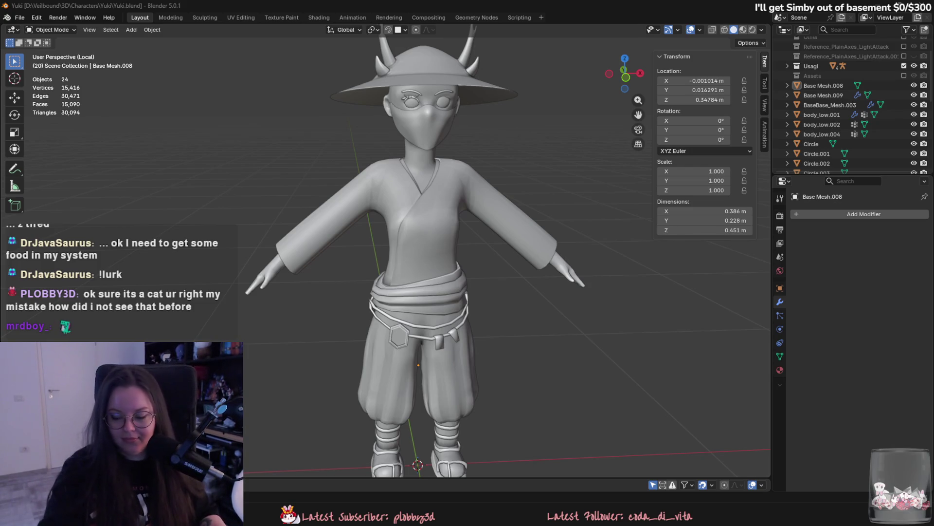
{"action": "scroll", "coordinate": [521, 276], "scroll_direction": "up", "scroll_amount": 3}
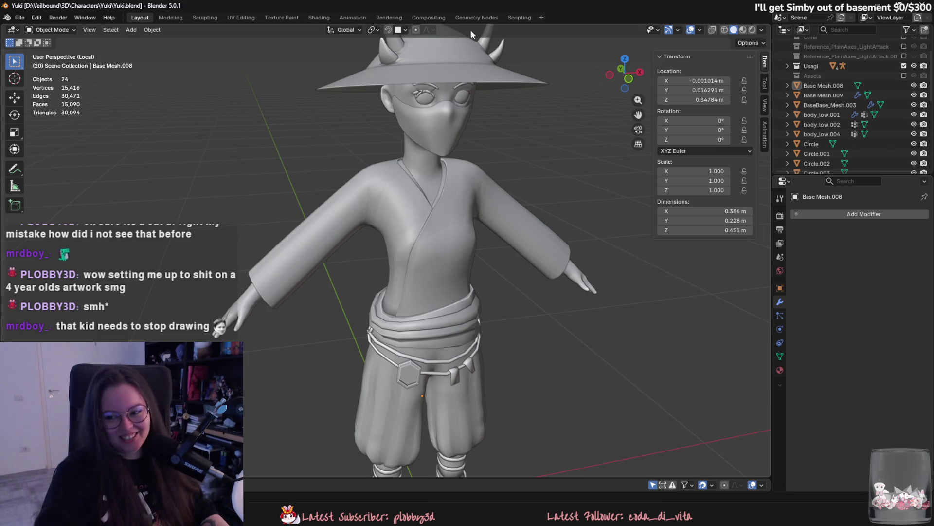
{"action": "mouse_move", "coordinate": [445, 240]}
{"action": "middle_mouse_down"}
{"action": "mouse_move", "coordinate": [429, 238]}
{"action": "mouse_move", "coordinate": [404, 263]}
{"action": "mouse_move", "coordinate": [372, 362]}
{"action": "mouse_move", "coordinate": [451, 348]}
{"action": "mouse_move", "coordinate": [420, 329]}
{"action": "mouse_move", "coordinate": [421, 306]}
{"action": "middle_mouse_up"}
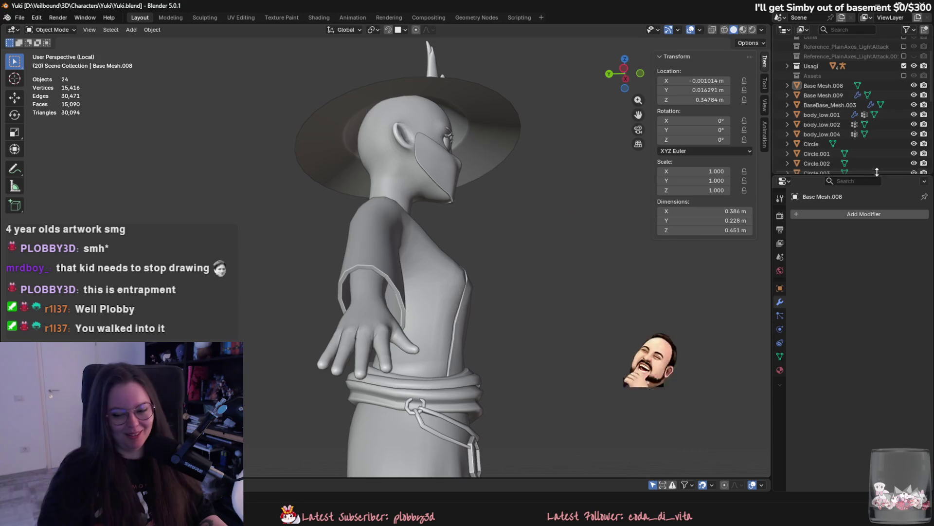
{"action": "mouse_move", "coordinate": [511, 270]}
{"action": "middle_mouse_down"}
{"action": "mouse_move", "coordinate": [401, 314]}
{"action": "mouse_move", "coordinate": [385, 307]}
{"action": "mouse_move", "coordinate": [448, 307]}
{"action": "middle_mouse_up"}
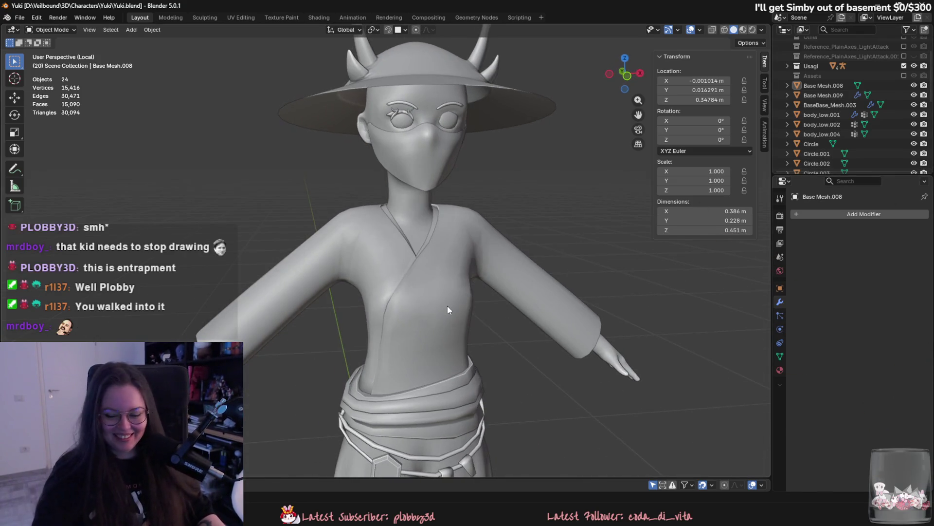
Select the face mask, save Yuki.blend and frame the mask in the view.
{"action": "left_click", "coordinate": [442, 192]}
{"action": "key", "text": "ctrl+s"}
{"action": "key", "text": "KP_Decimal"}
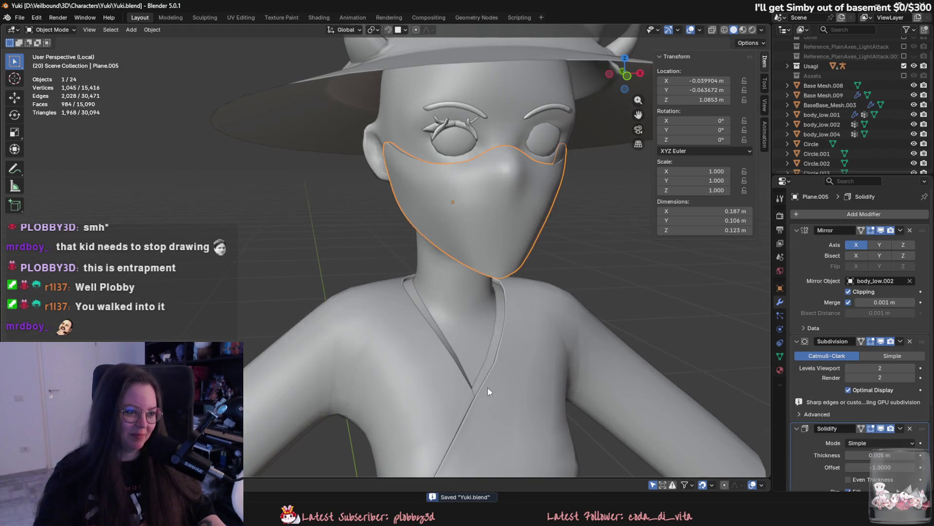
Set the Eyebrows' Mirror modifier Mirror Object to body_low.002 with the eyedropper.
{"action": "left_click", "coordinate": [455, 126]}
{"action": "left_click", "coordinate": [881, 281]}
{"action": "left_click", "coordinate": [909, 280]}
{"action": "left_click", "coordinate": [519, 237]}
{"action": "scroll", "coordinate": [559, 302], "scroll_direction": "down", "scroll_amount": 5}
{"action": "left_click", "coordinate": [908, 281]}
{"action": "left_click", "coordinate": [439, 268]}
{"action": "scroll", "coordinate": [592, 278], "scroll_direction": "up", "scroll_amount": 2}
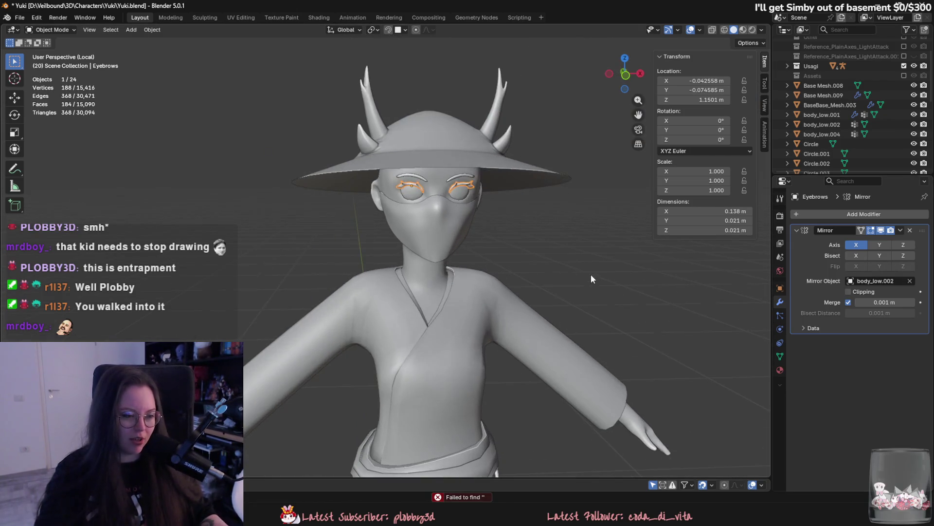
Deselect the eyebrows, save Yuki.blend again and bring up the drawing photo in Chrome.
{"action": "left_click", "coordinate": [591, 274]}
{"action": "scroll", "coordinate": [593, 275], "scroll_direction": "down", "scroll_amount": 2}
{"action": "key", "text": "ctrl+s"}
{"action": "scroll", "coordinate": [527, 295], "scroll_direction": "down", "scroll_amount": 4}
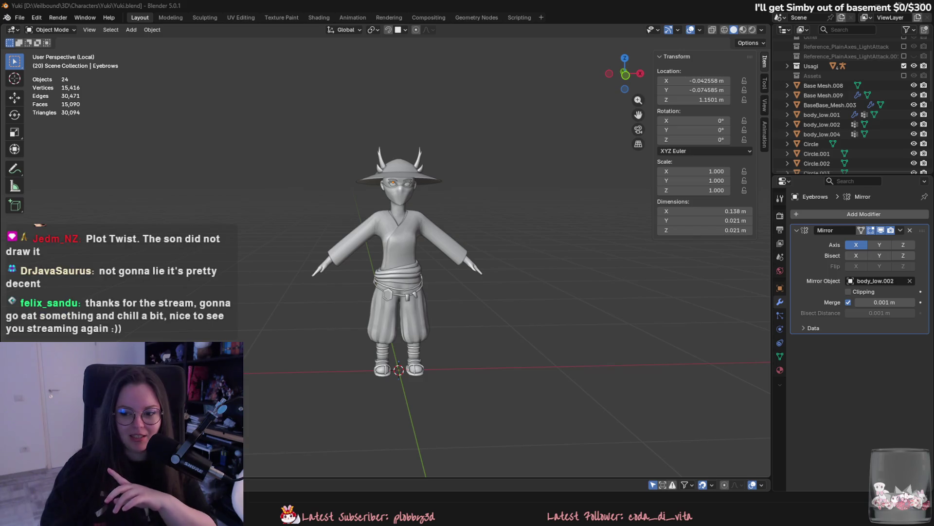
{"action": "key", "text": "alt+Tab"}
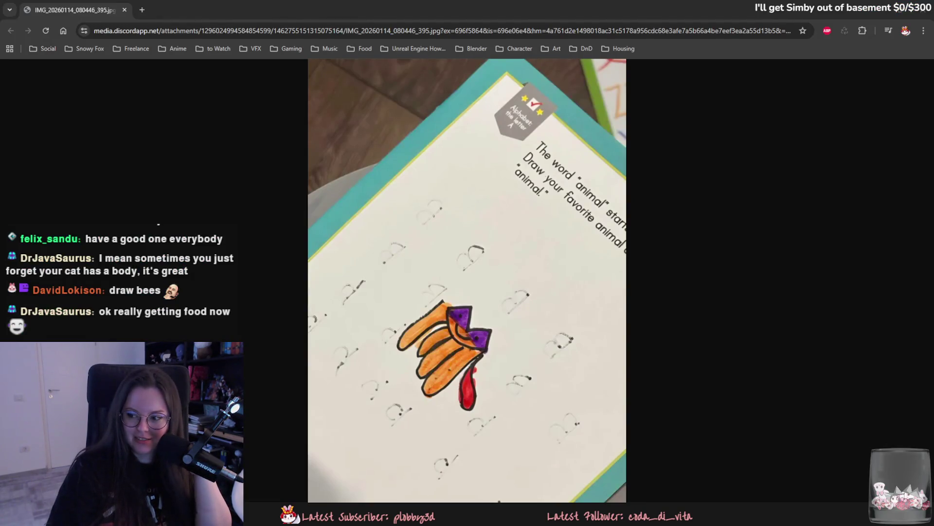
Leave the drawing photo and return to the Yuki scene in Blender.
{"action": "key", "text": "alt+Tab"}
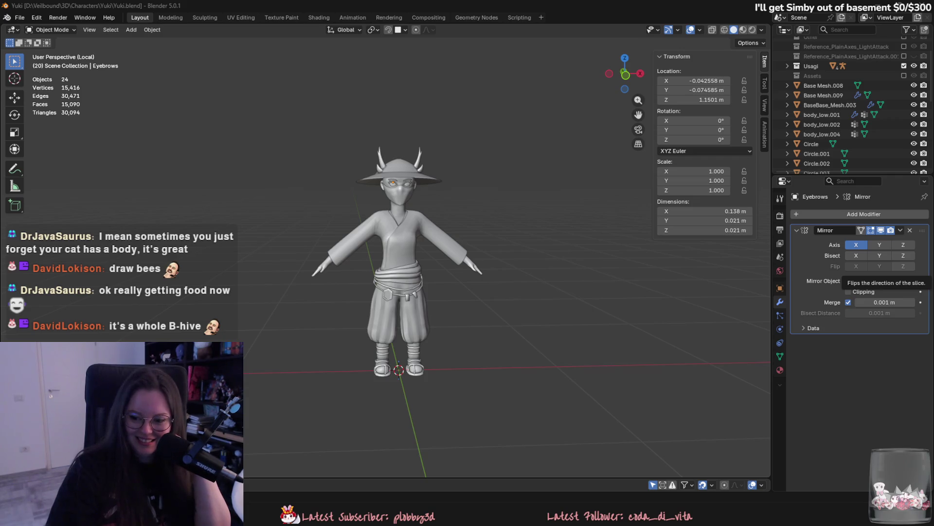
Switch from Blender to the Notion New Years Resolution 2026 page in Chrome.
{"action": "key", "text": "alt+Tab"}
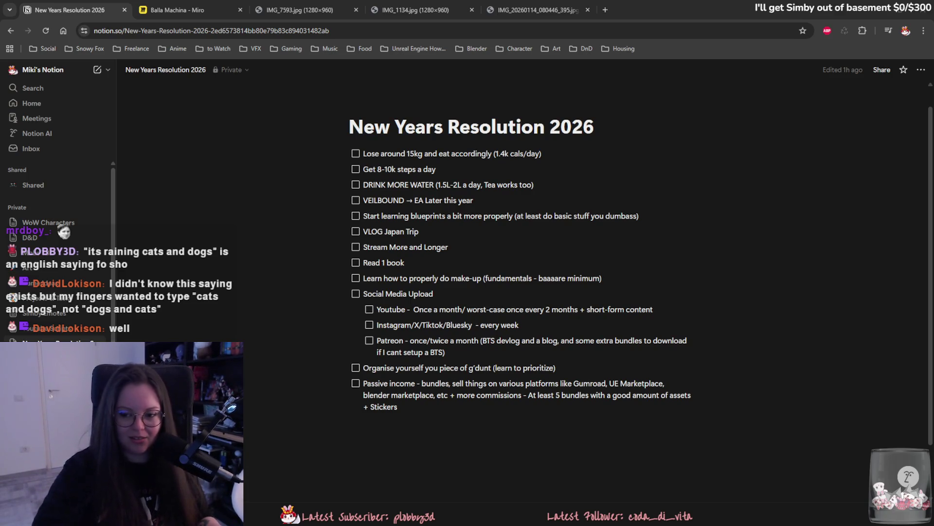
Look over the resolution items, then place a new empty line below Passive income.
{"action": "left_click", "coordinate": [427, 418]}
{"action": "left_click", "coordinate": [427, 420]}
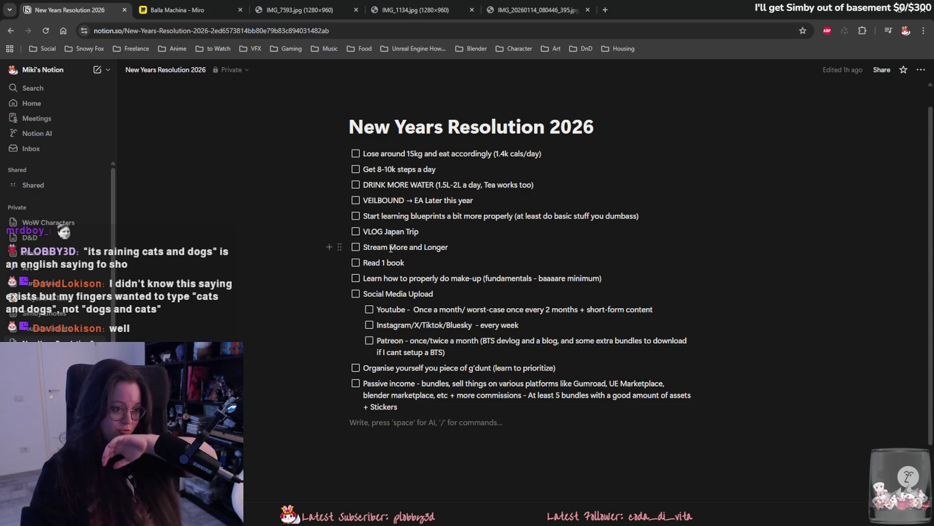
{"action": "left_click_drag", "start_coordinate": [391, 249], "coordinate": [447, 248]}
{"action": "left_click", "coordinate": [396, 265]}
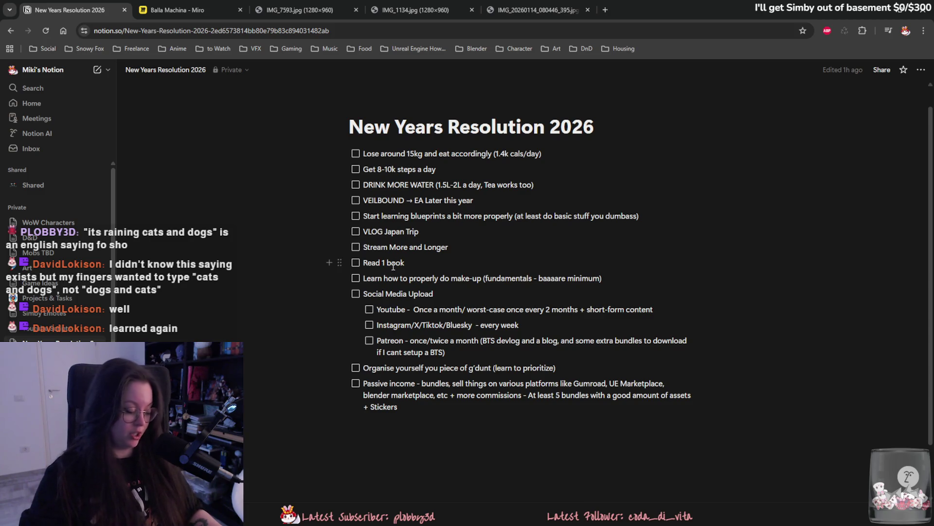
{"action": "left_click_drag", "start_coordinate": [440, 279], "coordinate": [534, 274]}
{"action": "mouse_move", "coordinate": [339, 293]}
{"action": "left_mouse_down"}
{"action": "mouse_move", "coordinate": [390, 310]}
{"action": "mouse_move", "coordinate": [389, 295]}
{"action": "left_mouse_up"}
{"action": "left_click_drag", "start_coordinate": [404, 368], "coordinate": [443, 369]}
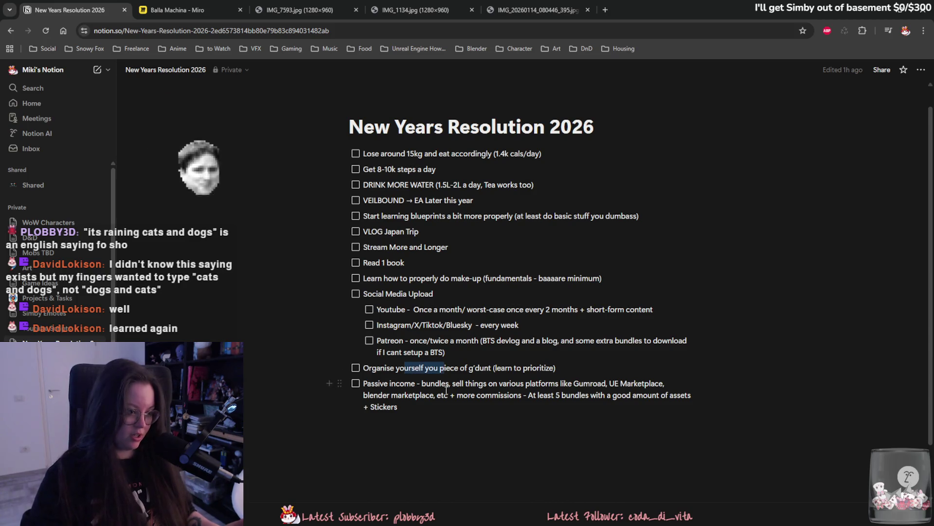
{"action": "left_click", "coordinate": [404, 426]}
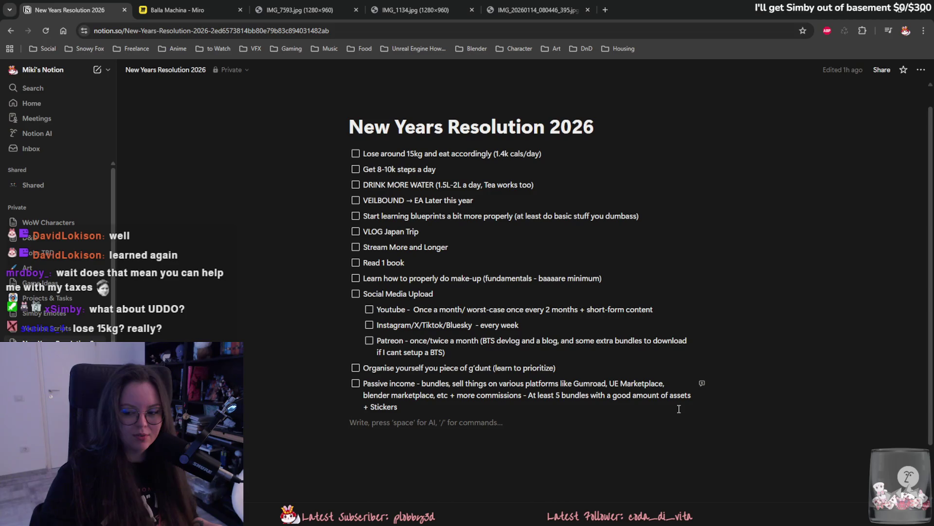
Type 'Get Partner on Twitch - optional cuz it's hard af to reach' as the final resolution to-do.
{"action": "type", "text": "Get Partner on Twitch - optional cuz it's hard af to reach"}
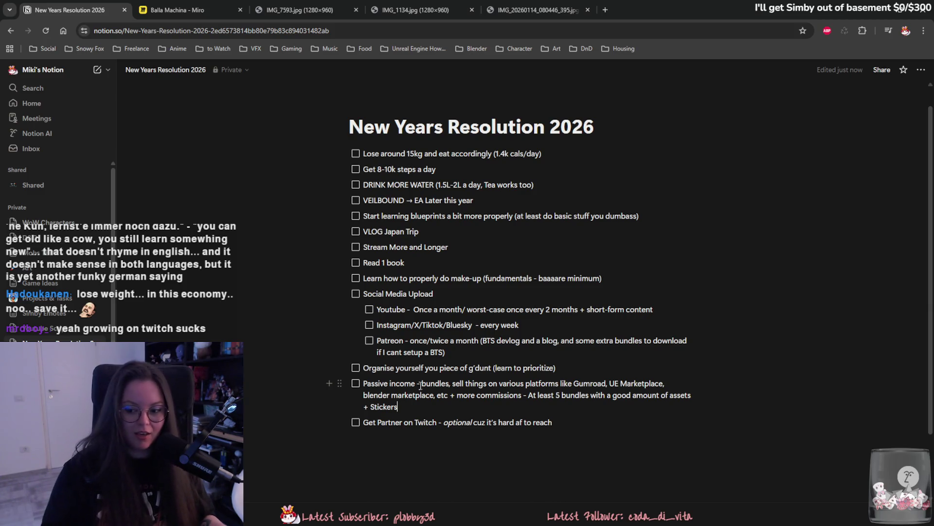
{"action": "left_click_drag", "start_coordinate": [364, 422], "coordinate": [489, 421]}
{"action": "left_click", "coordinate": [497, 421]}
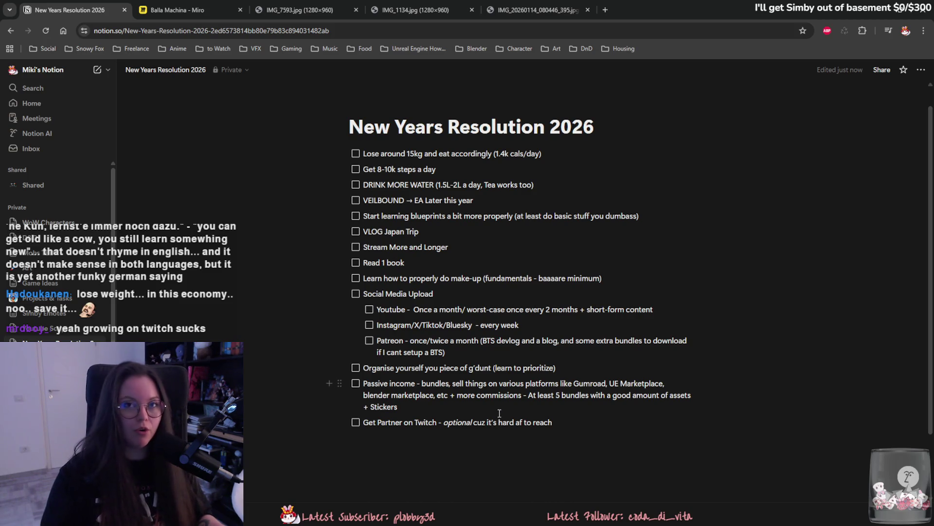
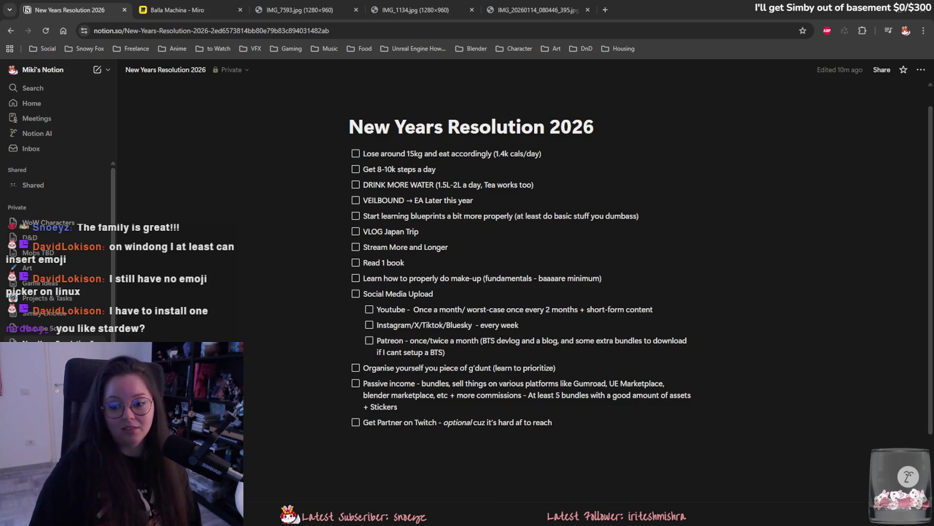
Show the IMG_7593.jpg room photo at its full 1280x960 size.
{"action": "left_click", "coordinate": [294, 6]}
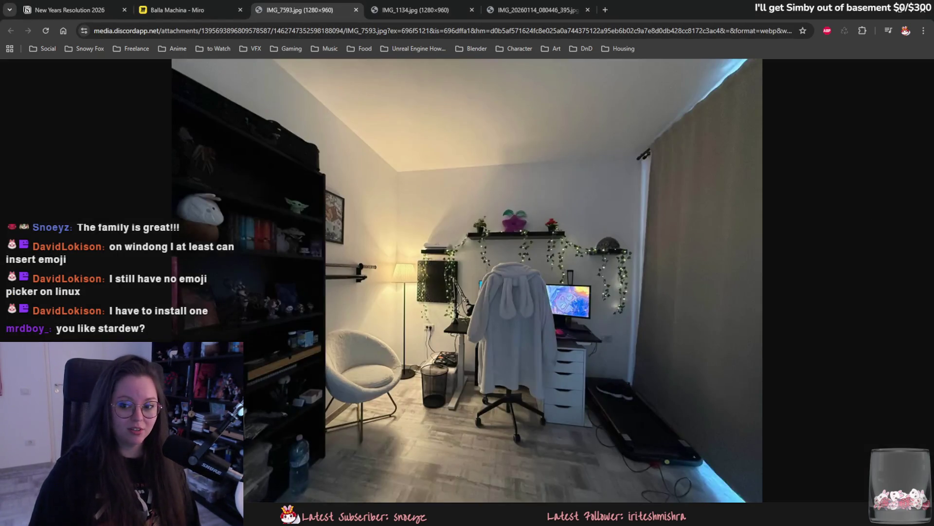
{"action": "left_click", "coordinate": [514, 234]}
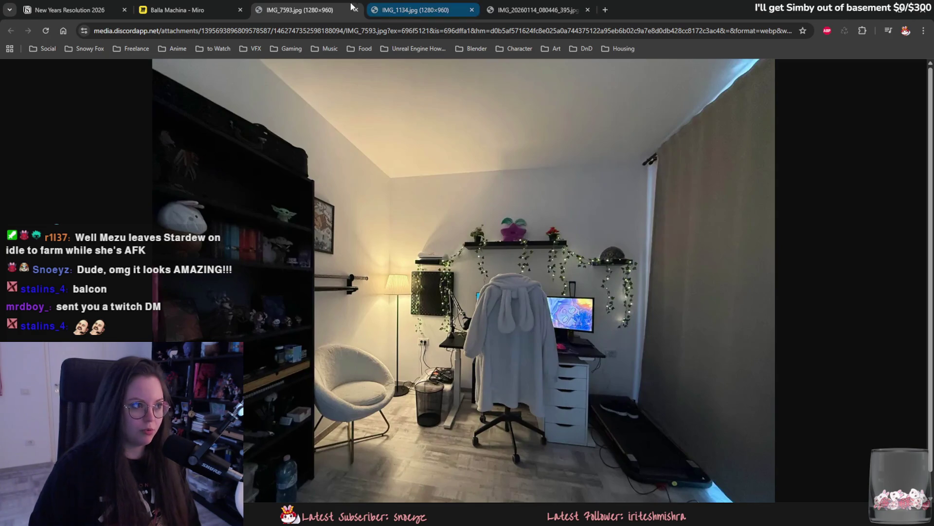
Minimize Chrome to reveal the Yuki.blend model in Blender.
{"action": "left_click", "coordinate": [860, 5]}
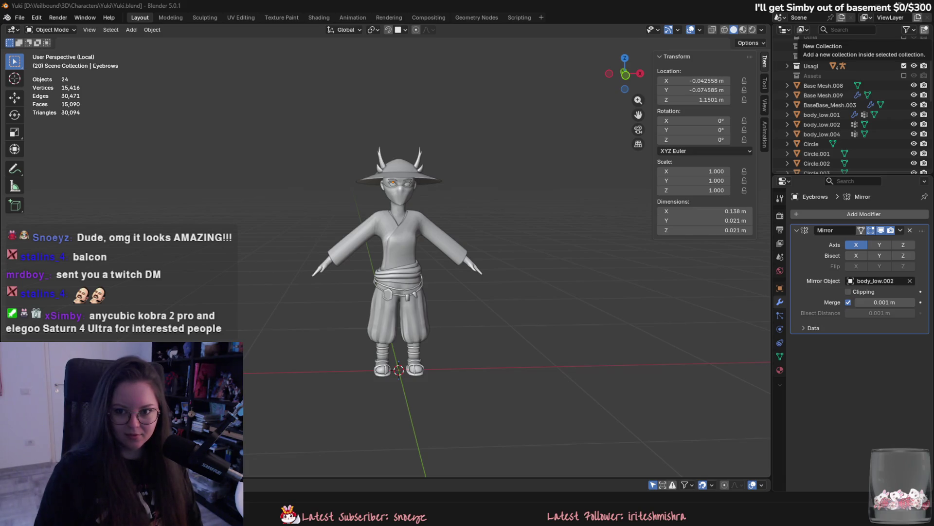
Switch from Blender to the Steam window showing the MR FARMBOY store page.
{"action": "key", "text": "alt+Tab"}
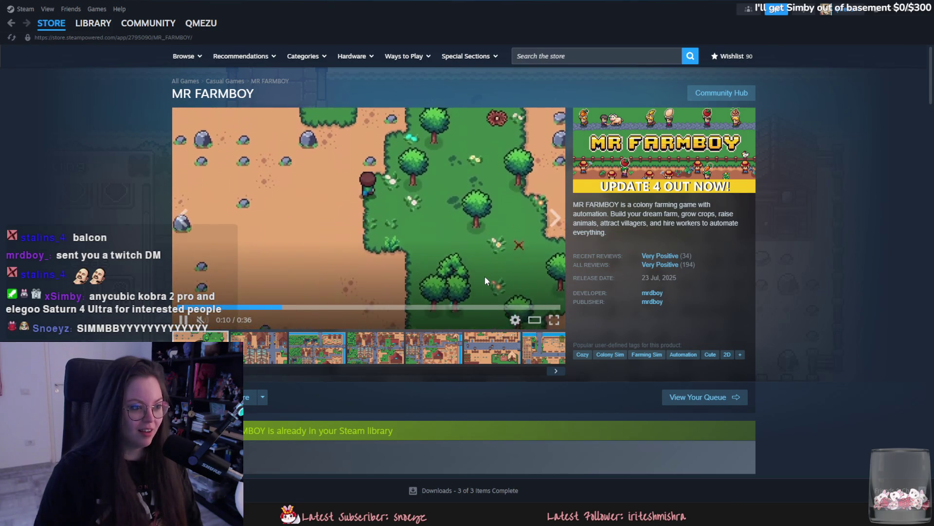
Restart the MR FARMBOY trailer from the beginning.
{"action": "scroll", "coordinate": [497, 306], "scroll_direction": "down", "scroll_amount": 5}
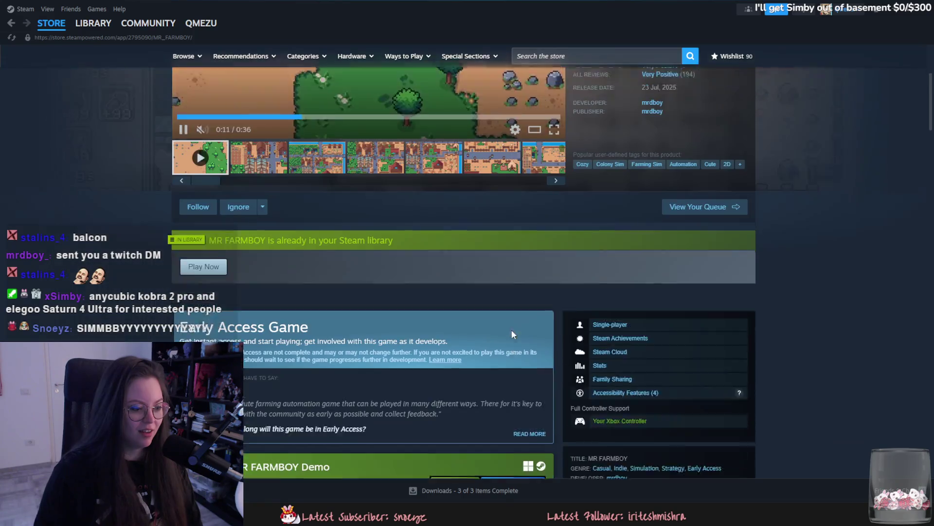
{"action": "scroll", "coordinate": [511, 329], "scroll_direction": "up", "scroll_amount": 5}
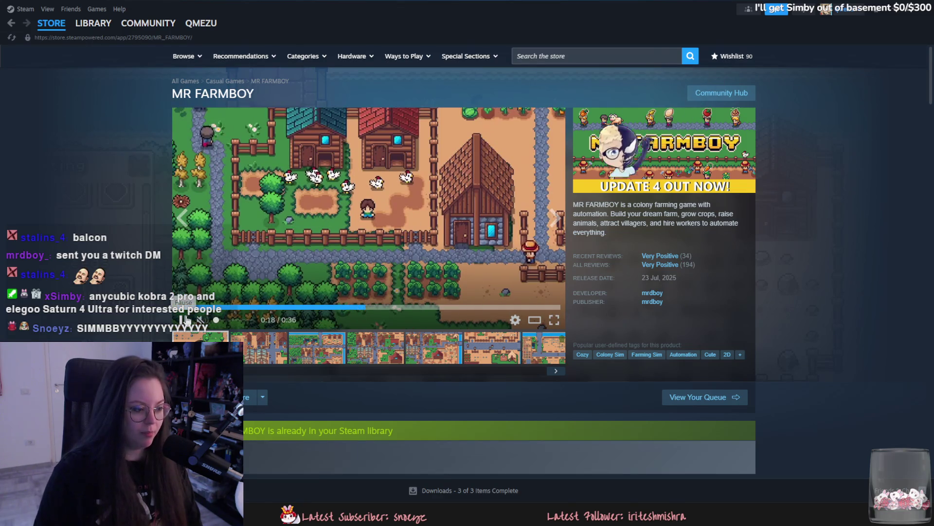
{"action": "scroll", "coordinate": [245, 387], "scroll_direction": "down", "scroll_amount": 1}
{"action": "scroll", "coordinate": [252, 378], "scroll_direction": "down", "scroll_amount": 4}
{"action": "scroll", "coordinate": [254, 376], "scroll_direction": "up", "scroll_amount": 4}
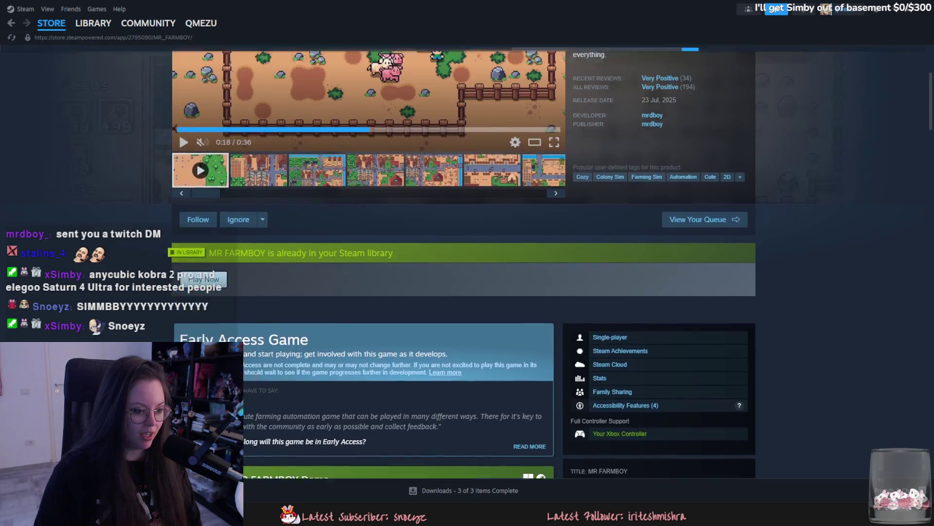
{"action": "left_click", "coordinate": [188, 315]}
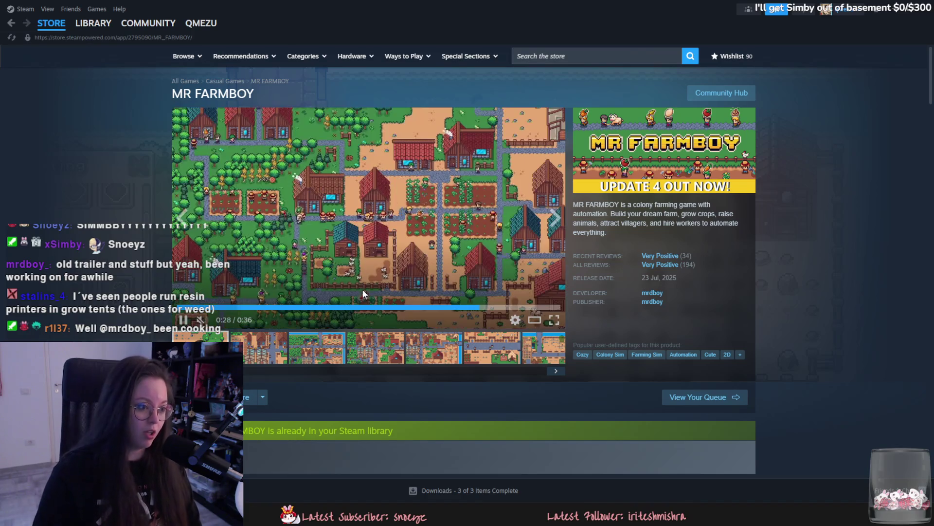
Pause and resume the trailer, pausing near 0:35, then show the fifth gallery item.
{"action": "left_click", "coordinate": [393, 264]}
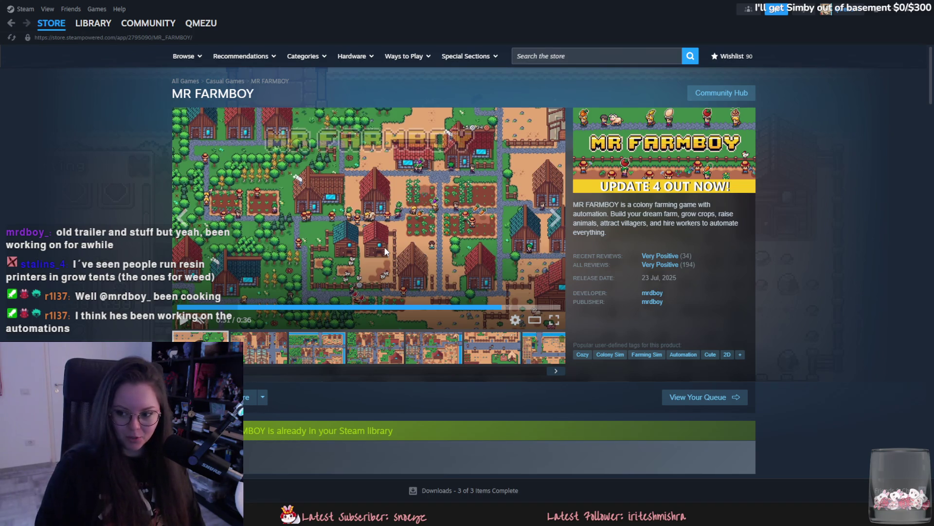
{"action": "left_click", "coordinate": [385, 251]}
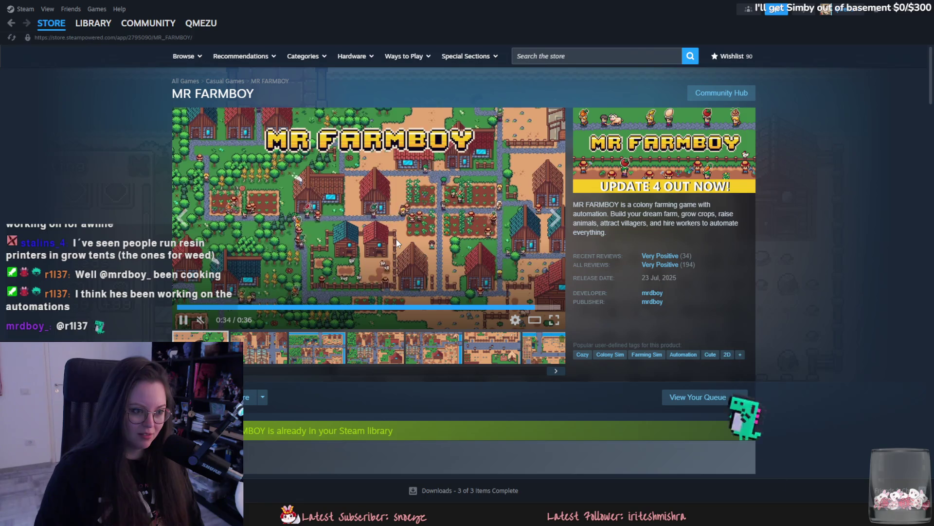
{"action": "left_click", "coordinate": [399, 253]}
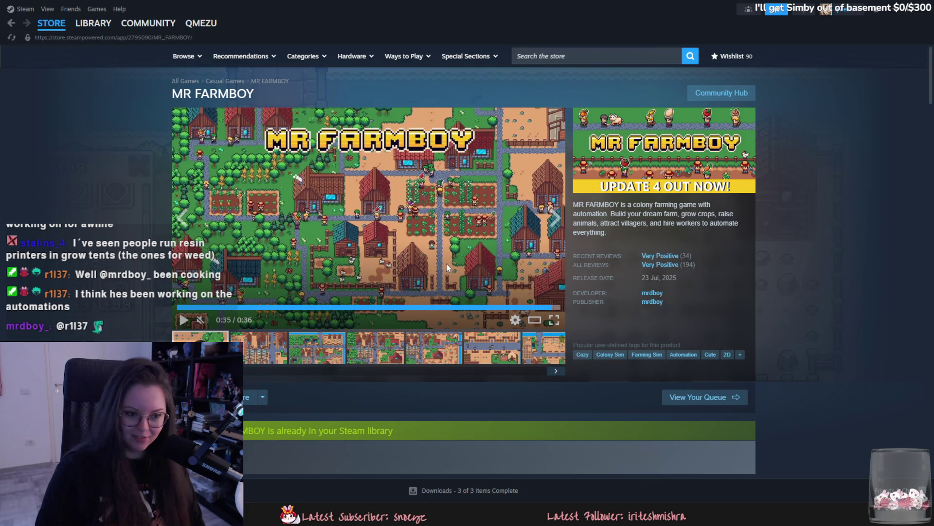
{"action": "left_click", "coordinate": [459, 350]}
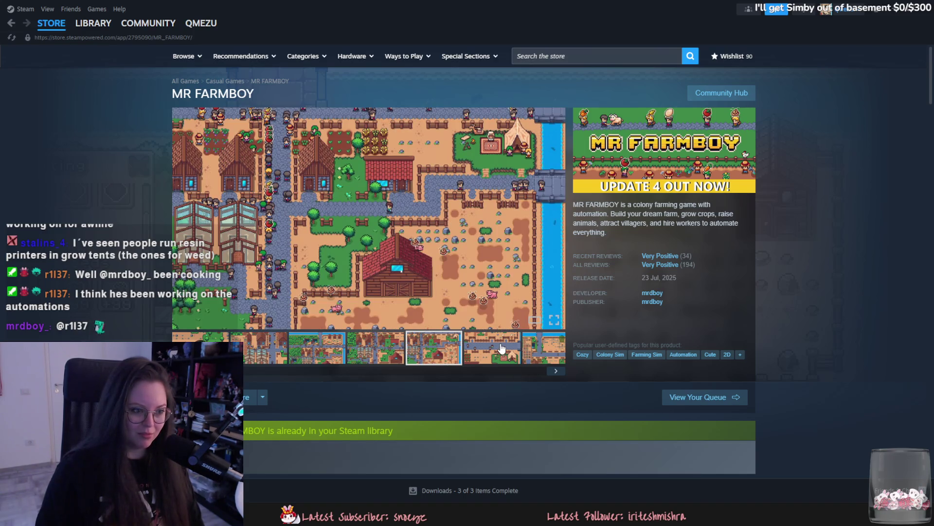
Cycle the MR FARMBOY gallery from the sixth screenshot through the village and greenhouse scenes.
{"action": "left_click", "coordinate": [498, 355]}
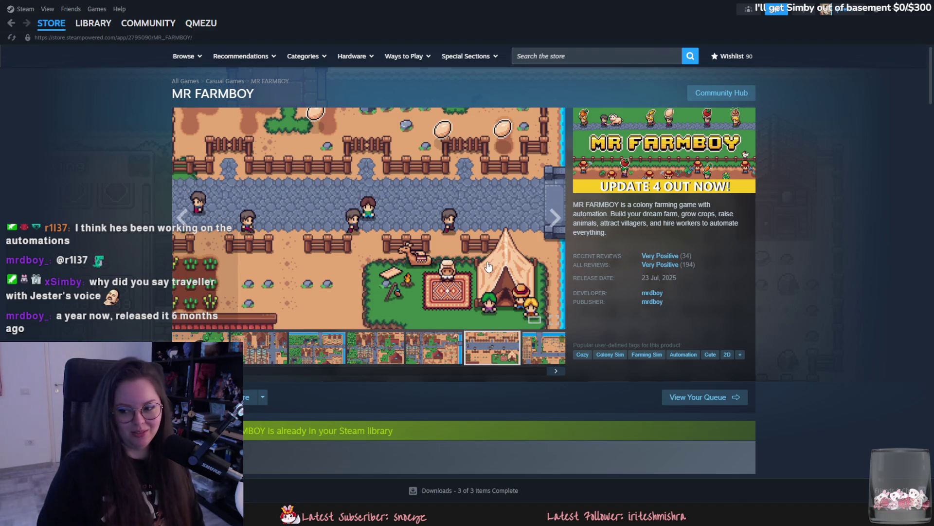
{"action": "left_click", "coordinate": [555, 372]}
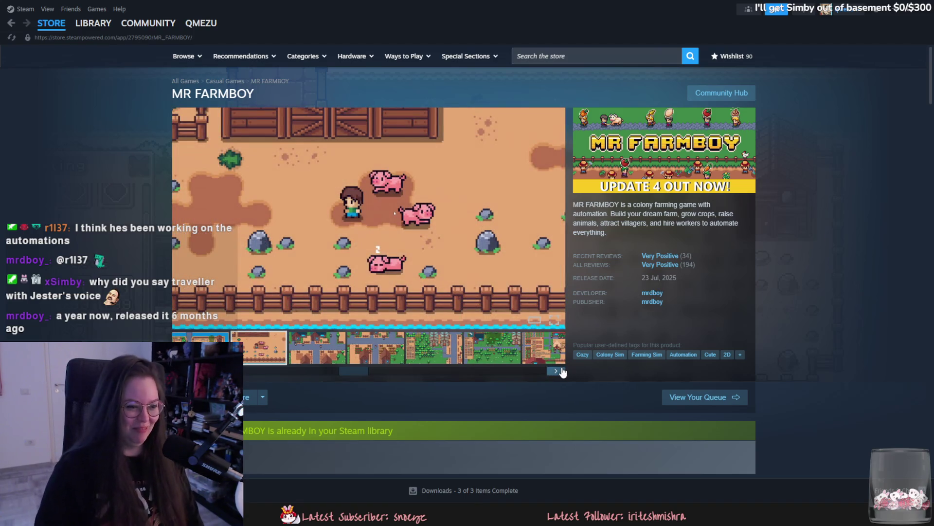
{"action": "left_click", "coordinate": [556, 371]}
{"action": "left_click", "coordinate": [560, 372]}
{"action": "left_click", "coordinate": [560, 371]}
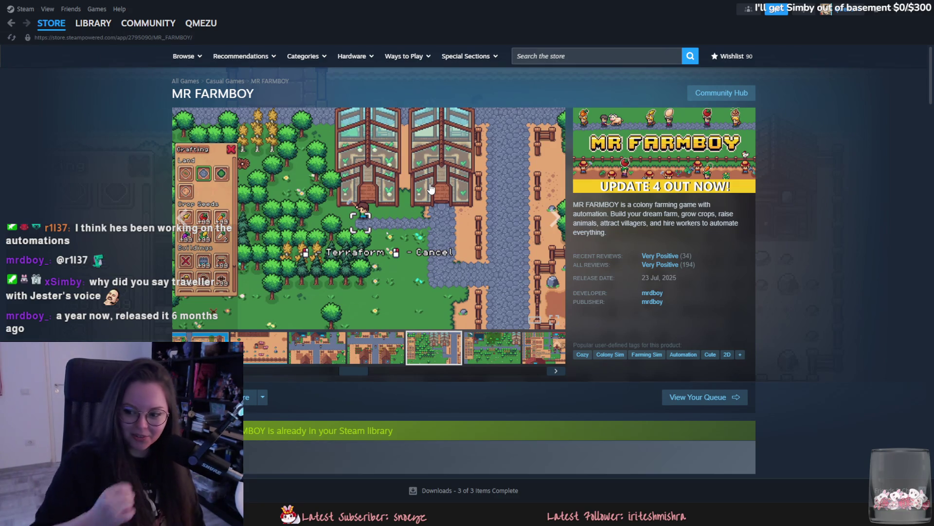
{"action": "scroll", "coordinate": [454, 261], "scroll_direction": "down", "scroll_amount": 5}
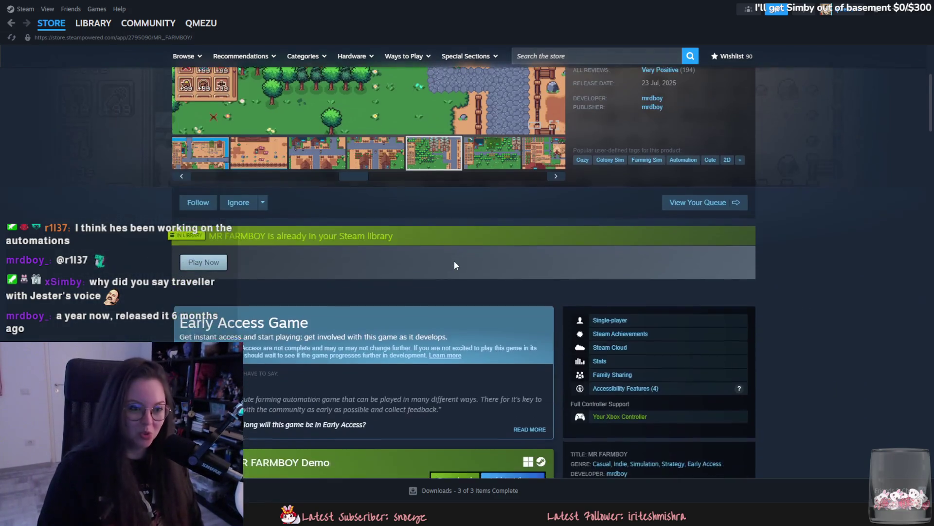
{"action": "scroll", "coordinate": [454, 261], "scroll_direction": "up", "scroll_amount": 4}
{"action": "left_click_drag", "start_coordinate": [660, 216], "coordinate": [659, 220]}
{"action": "scroll", "coordinate": [398, 261], "scroll_direction": "down", "scroll_amount": 10}
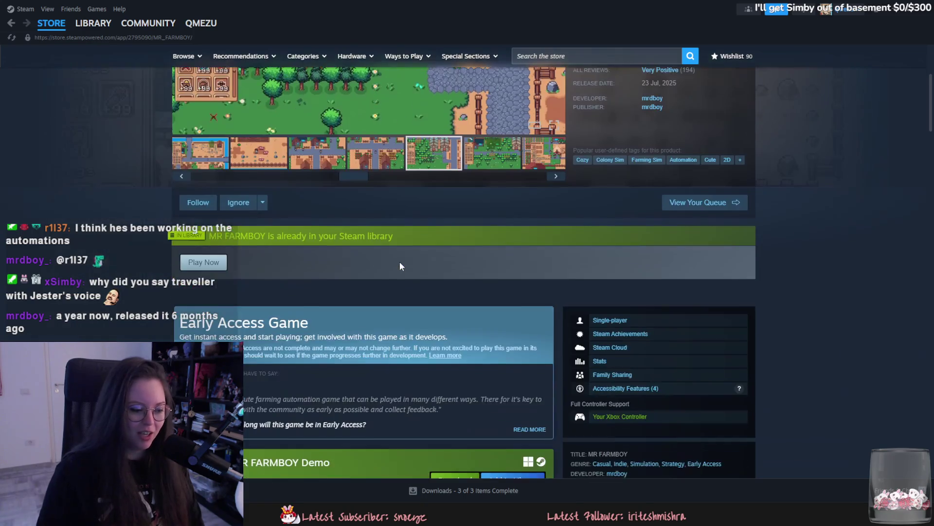
{"action": "scroll", "coordinate": [396, 263], "scroll_direction": "up", "scroll_amount": 10}
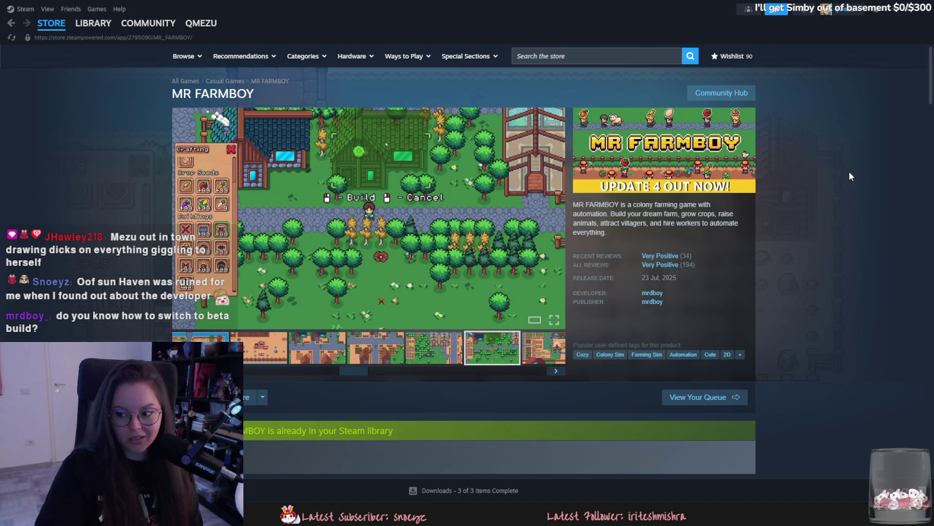
Opt MR FARMBOY into the public-beta - Experimental Builds branch in its Betas properties.
{"action": "left_click", "coordinate": [92, 23]}
{"action": "right_click", "coordinate": [44, 120]}
{"action": "left_click", "coordinate": [68, 196]}
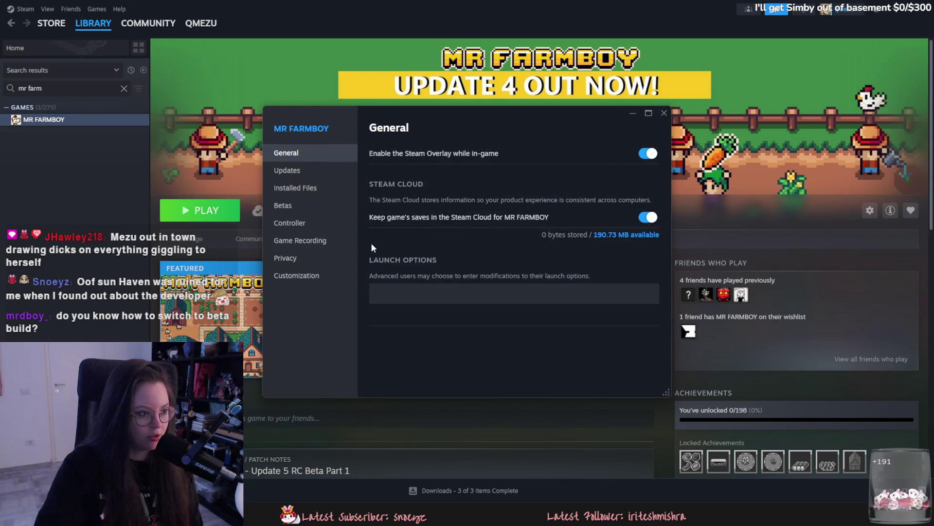
{"action": "left_click", "coordinate": [316, 212]}
{"action": "left_click", "coordinate": [635, 151]}
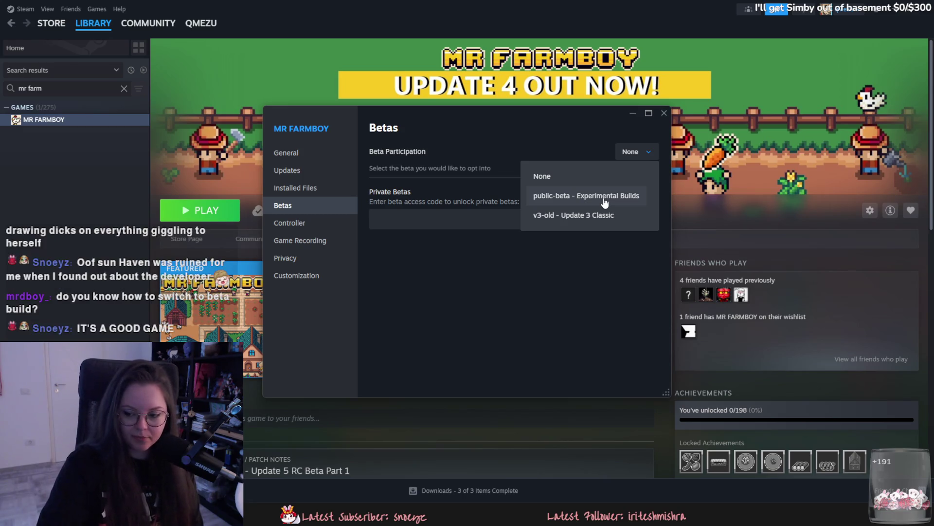
{"action": "left_click", "coordinate": [605, 197]}
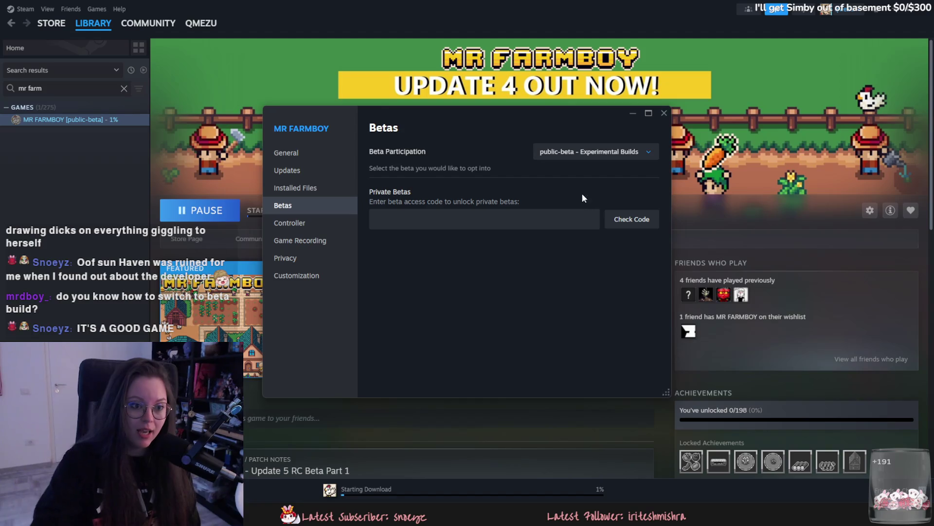
{"action": "left_click", "coordinate": [664, 113]}
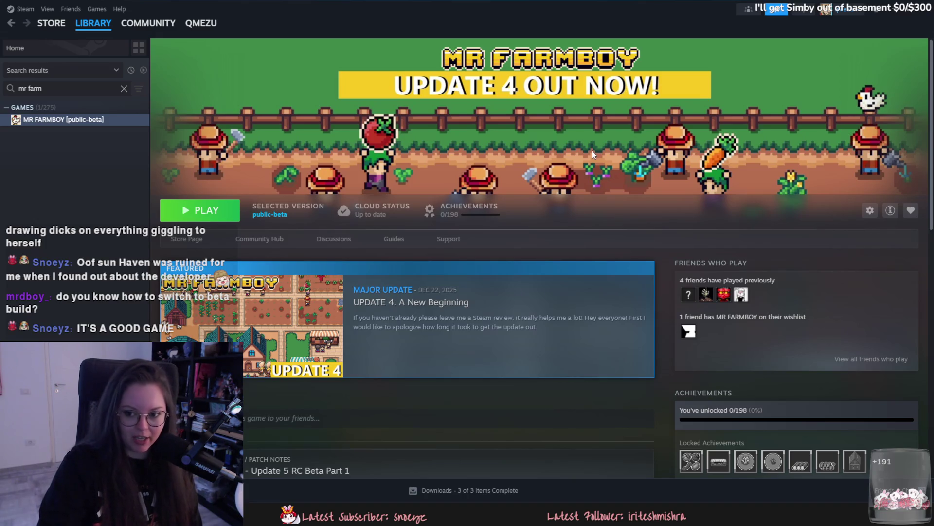
{"action": "right_click", "coordinate": [103, 120]}
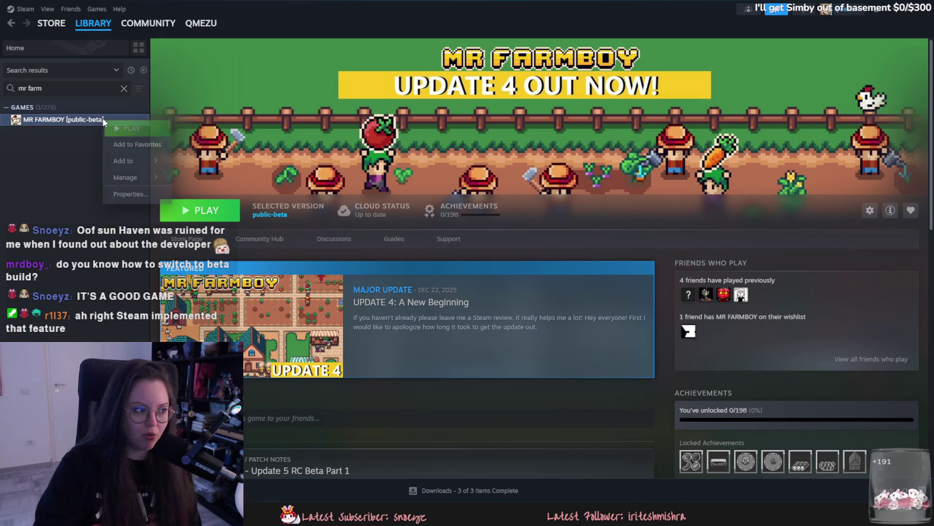
{"action": "mouse_move", "coordinate": [146, 161]}
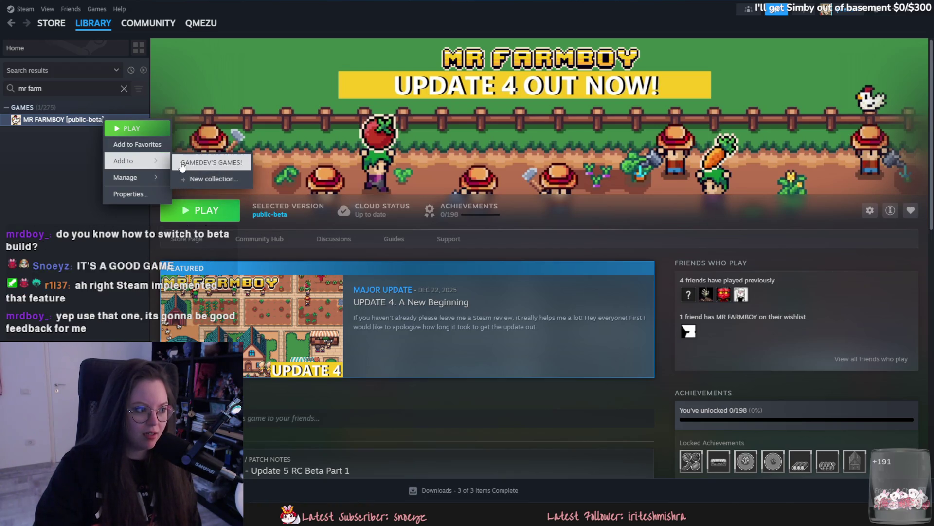
{"action": "left_click", "coordinate": [182, 163]}
{"action": "left_click", "coordinate": [124, 88]}
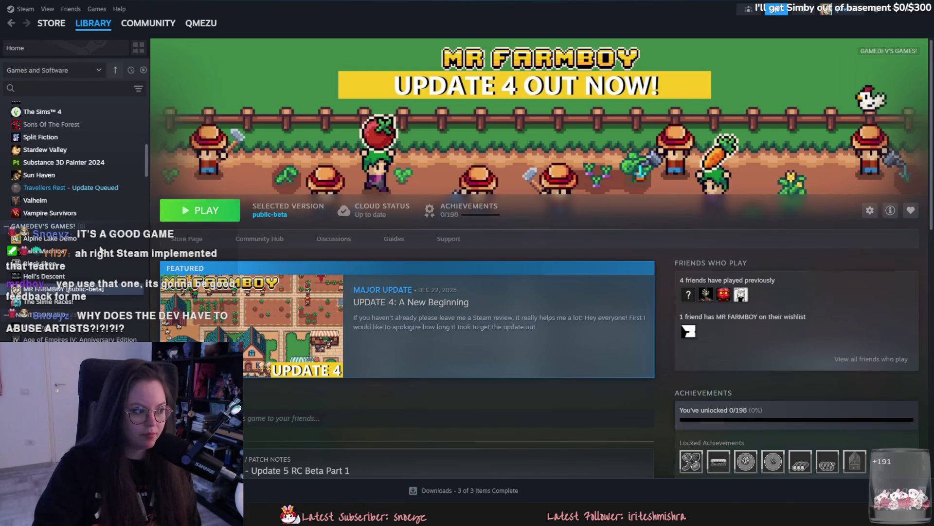
{"action": "scroll", "coordinate": [101, 249], "scroll_direction": "up", "scroll_amount": 2}
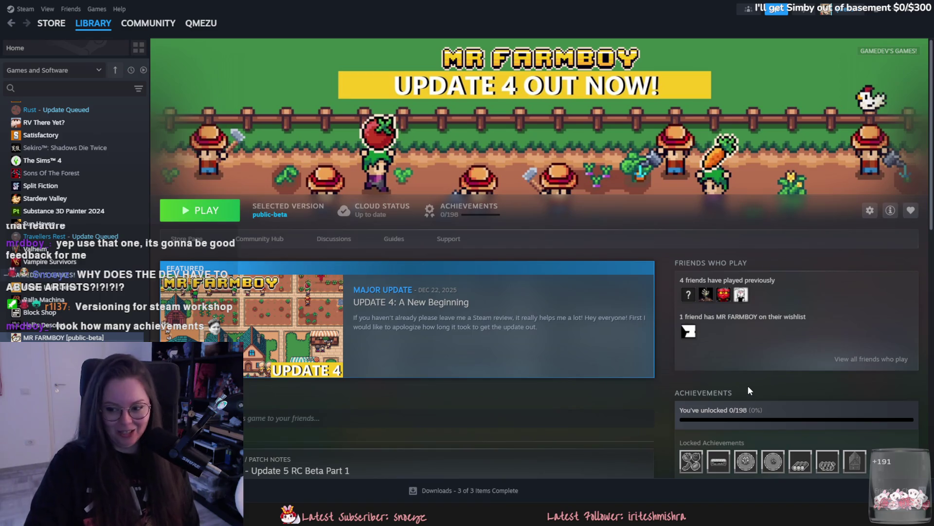
{"action": "scroll", "coordinate": [747, 385], "scroll_direction": "down", "scroll_amount": 2}
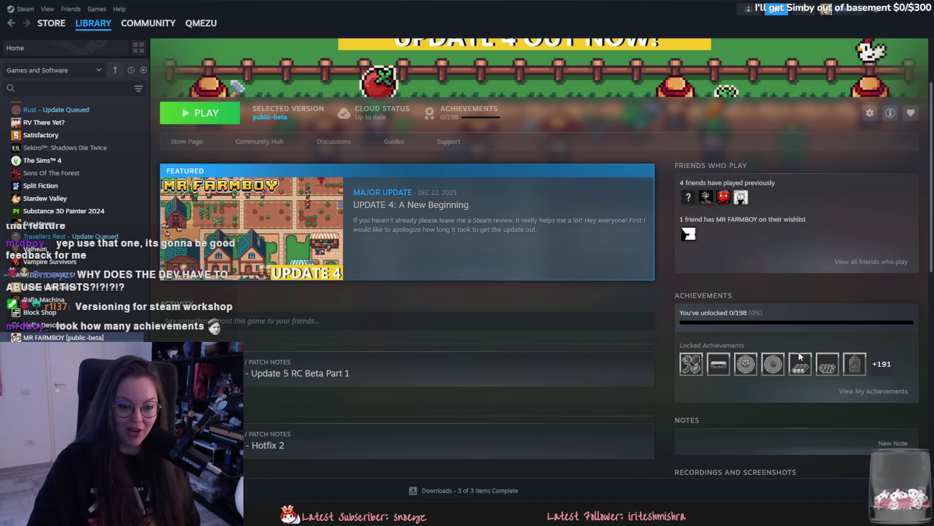
{"action": "left_click", "coordinate": [871, 391]}
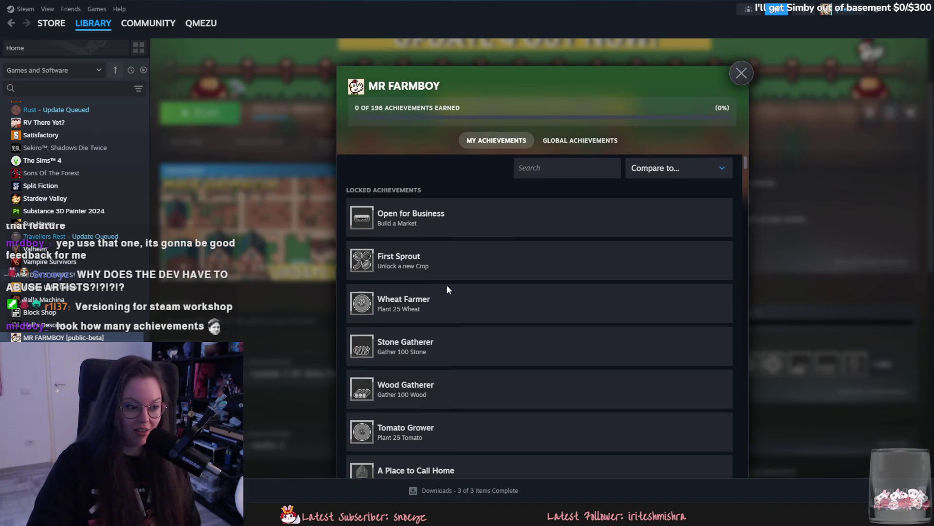
{"action": "scroll", "coordinate": [447, 284], "scroll_direction": "down", "scroll_amount": 4}
{"action": "scroll", "coordinate": [447, 285], "scroll_direction": "down", "scroll_amount": 4}
{"action": "scroll", "coordinate": [447, 284], "scroll_direction": "down", "scroll_amount": 14}
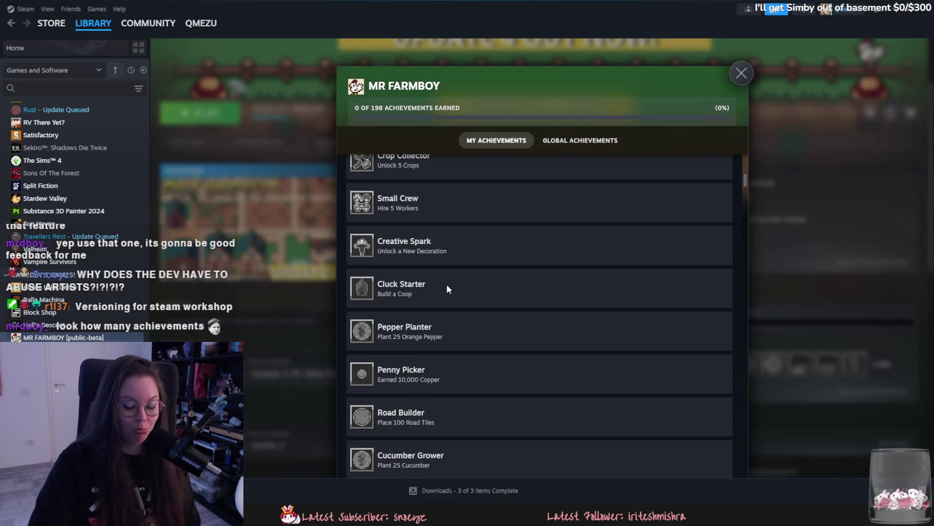
{"action": "scroll", "coordinate": [466, 310], "scroll_direction": "down", "scroll_amount": 5}
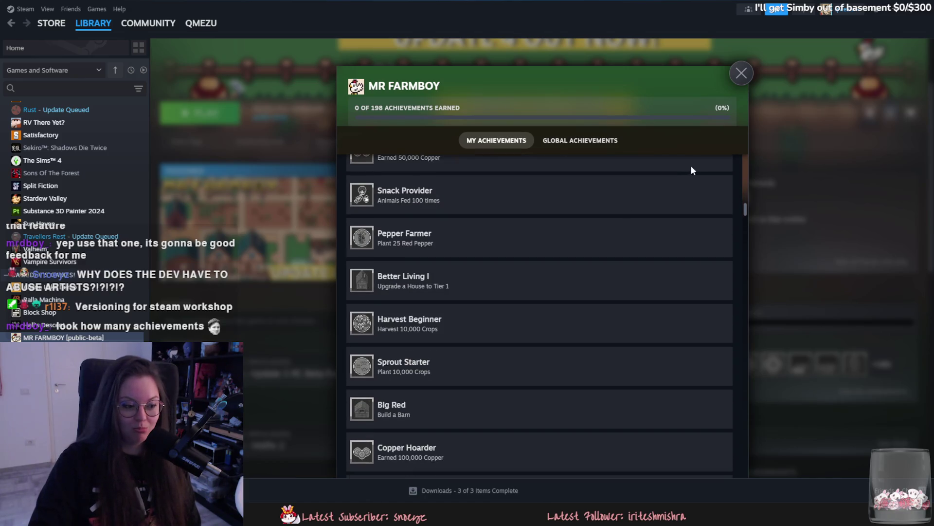
{"action": "left_click", "coordinate": [742, 73]}
{"action": "scroll", "coordinate": [615, 358], "scroll_direction": "up", "scroll_amount": 3}
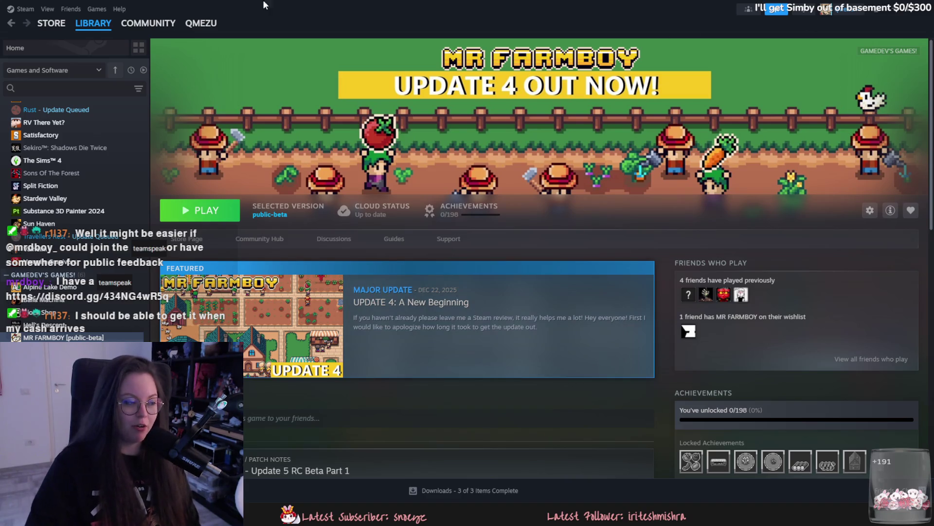
Open the MR FARMBOY store page from the library, then switch to Unreal Editor.
{"action": "mouse_move", "coordinate": [148, 23]}
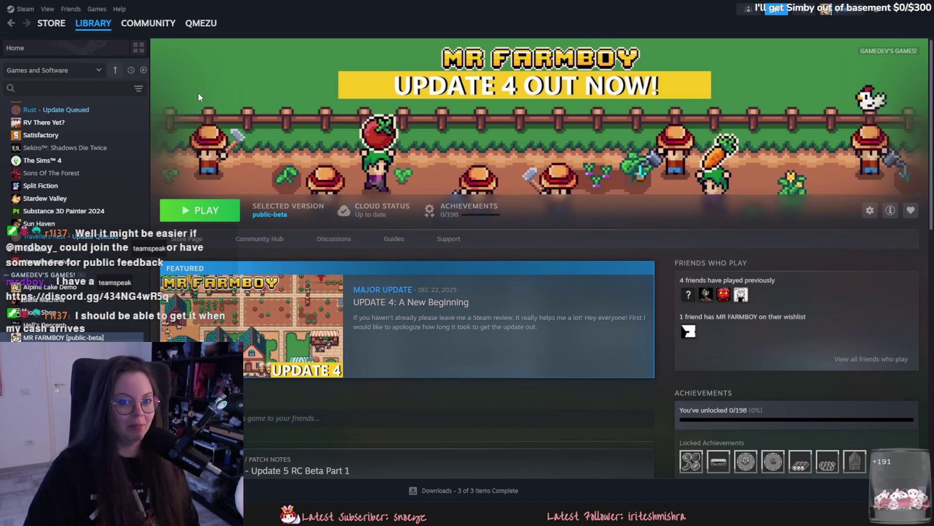
{"action": "scroll", "coordinate": [93, 218], "scroll_direction": "up", "scroll_amount": 10}
{"action": "scroll", "coordinate": [92, 215], "scroll_direction": "down", "scroll_amount": 2}
{"action": "scroll", "coordinate": [91, 202], "scroll_direction": "down", "scroll_amount": 3}
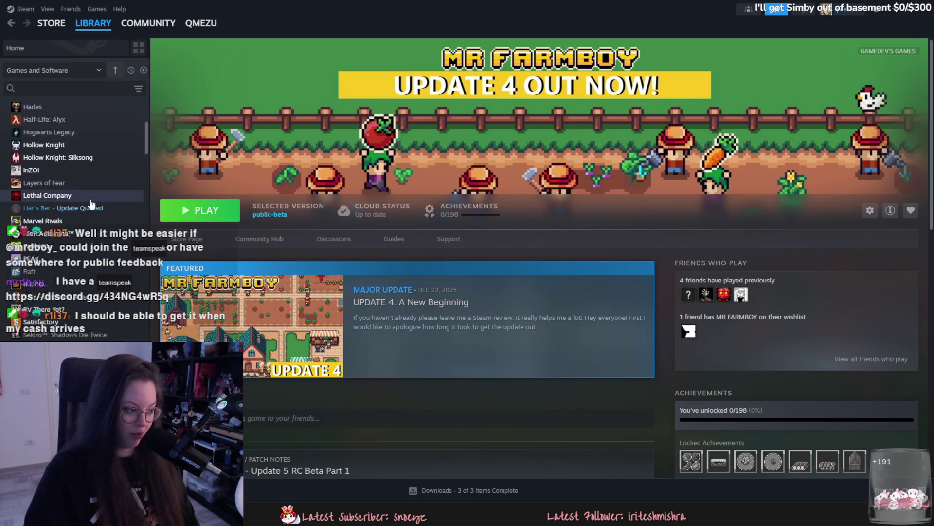
{"action": "scroll", "coordinate": [91, 202], "scroll_direction": "down", "scroll_amount": 5}
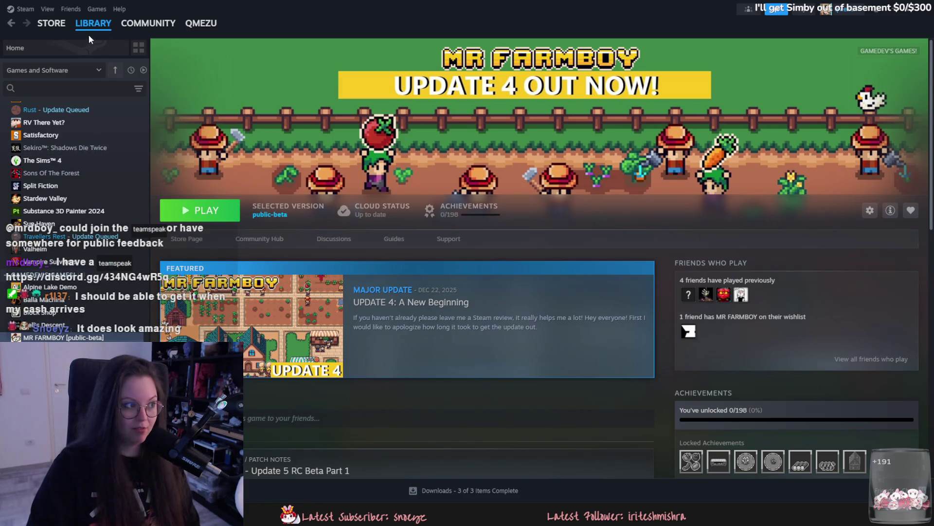
{"action": "left_click", "coordinate": [61, 27]}
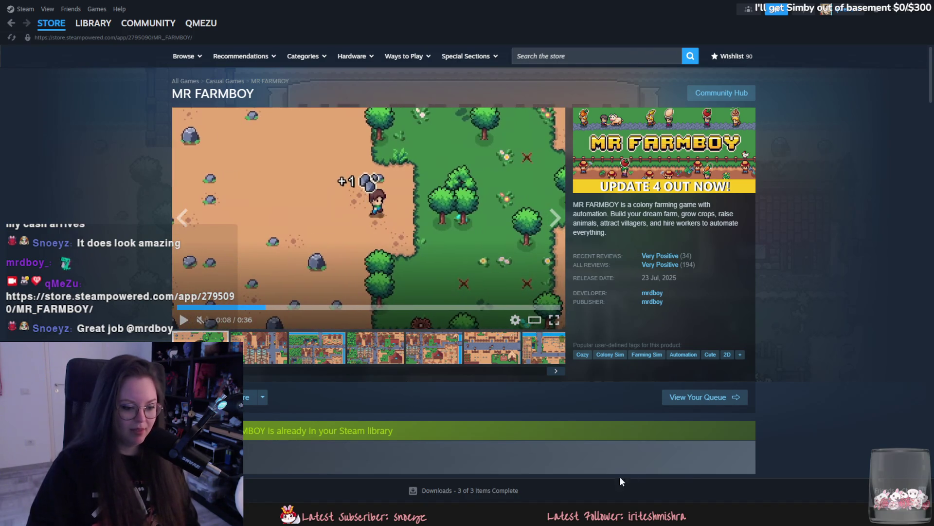
{"action": "left_click", "coordinate": [528, 466]}
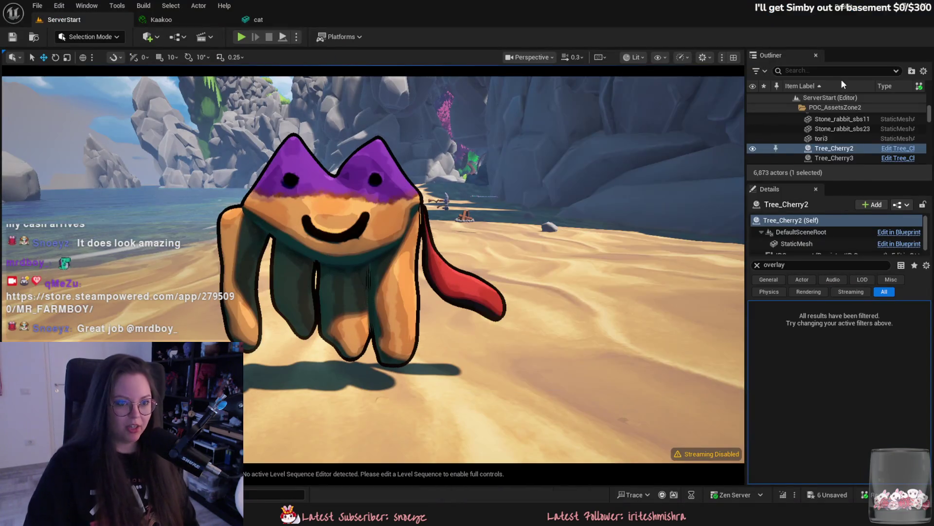
Close the PP_Outline window, delete the cat from the beach and save the level.
{"action": "left_click", "coordinate": [612, 429]}
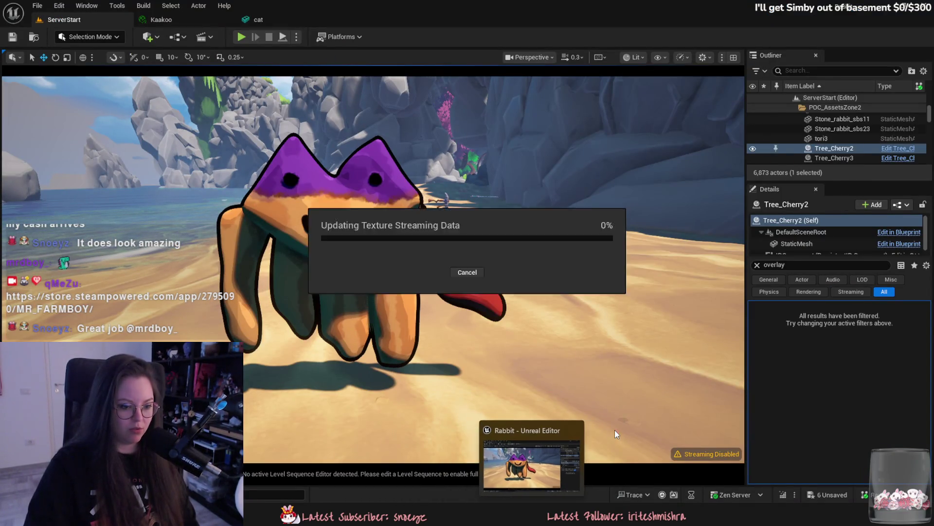
{"action": "left_click", "coordinate": [341, 192]}
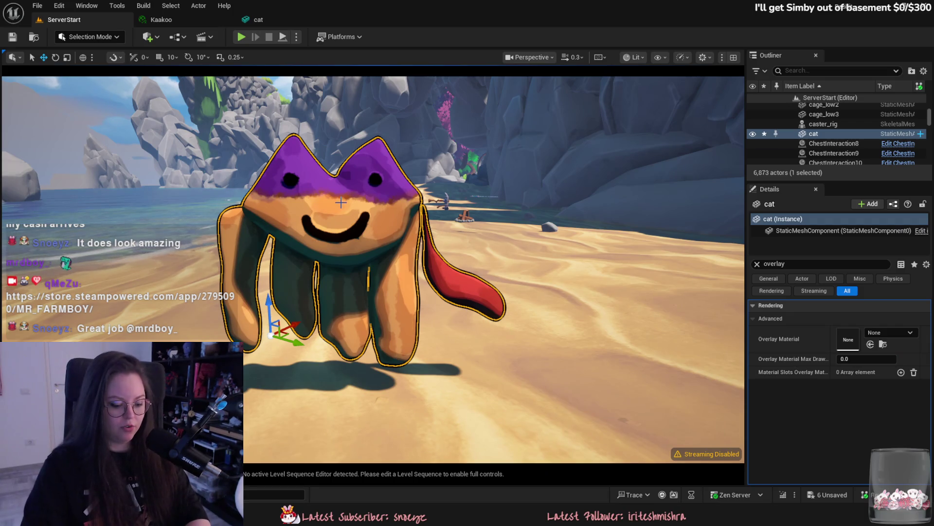
{"action": "key", "text": "Delete"}
{"action": "key", "text": "ctrl+s"}
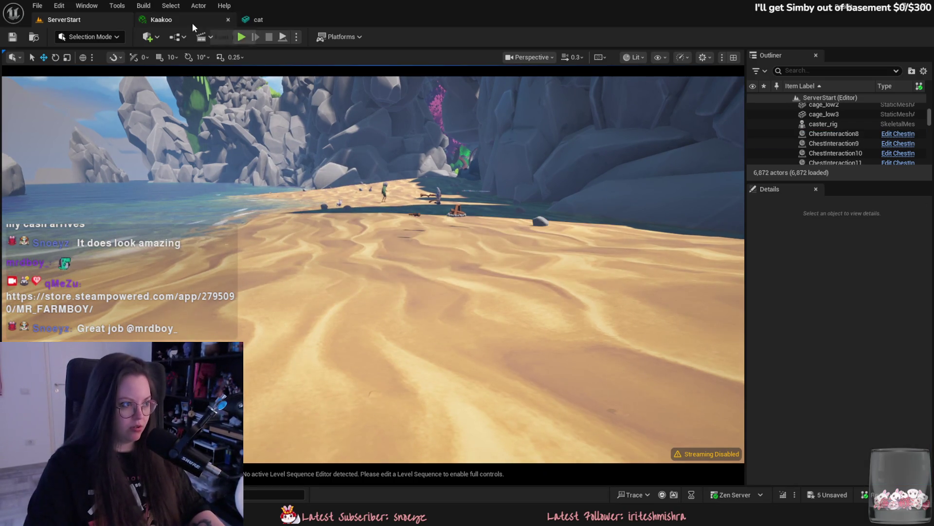
Browse to the Assets folder in the Content Drawer and fly over the empty beach.
{"action": "key", "text": "ctrl+space"}
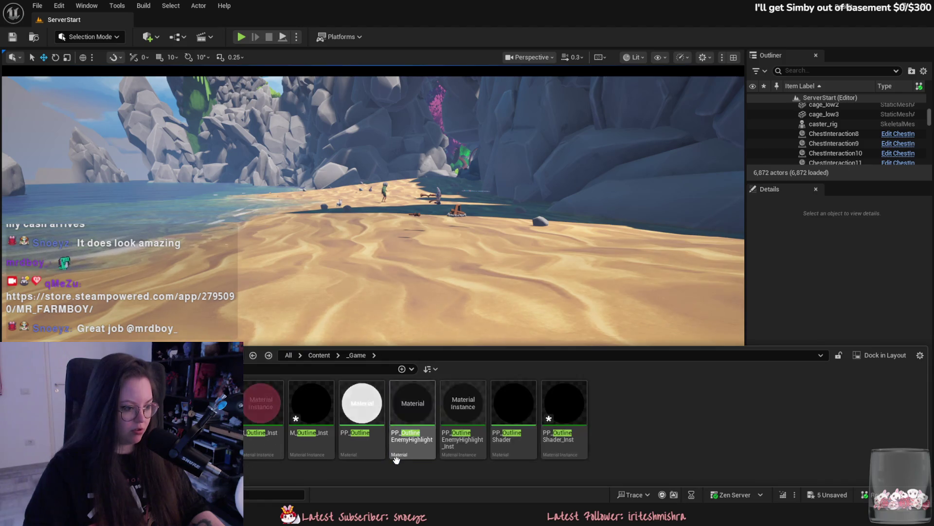
{"action": "left_click", "coordinate": [44, 389]}
{"action": "right_click_drag", "start_coordinate": [487, 244], "coordinate": [487, 263]}
{"action": "scroll", "coordinate": [379, 304], "scroll_direction": "up", "scroll_amount": 2}
{"action": "mouse_move", "coordinate": [379, 305]}
{"action": "right_mouse_down"}
{"action": "mouse_move", "coordinate": [379, 321]}
{"action": "mouse_move", "coordinate": [379, 305]}
{"action": "right_mouse_up"}
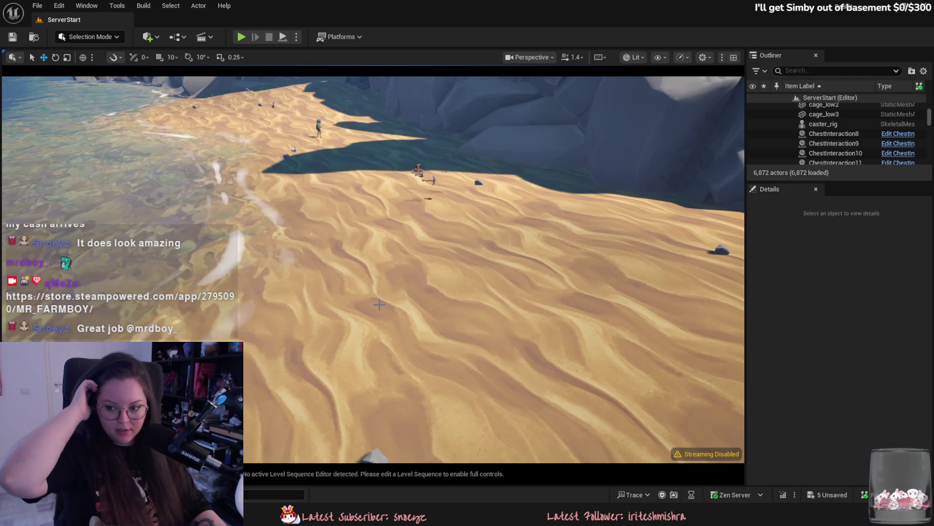
{"action": "mouse_move", "coordinate": [379, 304]}
{"action": "right_mouse_down"}
{"action": "mouse_move", "coordinate": [379, 277]}
{"action": "mouse_move", "coordinate": [341, 284]}
{"action": "right_mouse_up"}
{"action": "key", "text": "w"}
{"action": "scroll", "coordinate": [379, 280], "scroll_direction": "down", "scroll_amount": 1}
{"action": "right_click_drag", "start_coordinate": [388, 192], "coordinate": [388, 191]}
{"action": "scroll", "coordinate": [388, 192], "scroll_direction": "up", "scroll_amount": 2}
{"action": "mouse_move", "coordinate": [359, 224]}
{"action": "right_mouse_down"}
{"action": "mouse_move", "coordinate": [347, 211]}
{"action": "mouse_move", "coordinate": [370, 229]}
{"action": "right_mouse_up"}
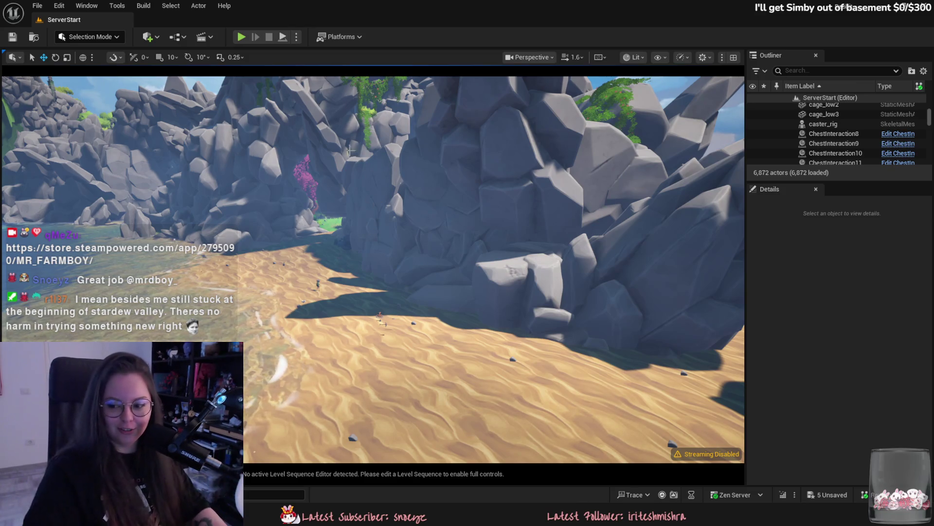
{"action": "right_click_drag", "start_coordinate": [320, 207], "coordinate": [320, 206]}
{"action": "scroll", "coordinate": [320, 206], "scroll_direction": "up", "scroll_amount": 1}
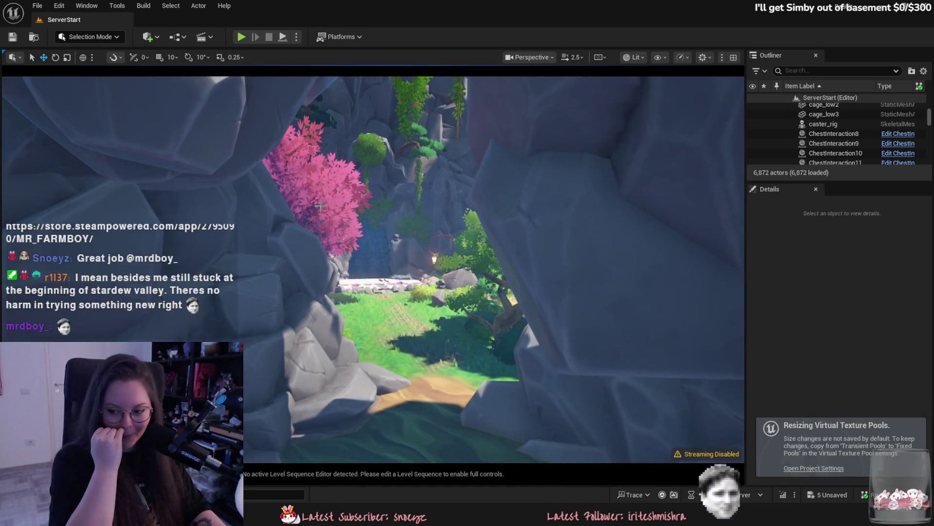
{"action": "right_click_drag", "start_coordinate": [326, 255], "coordinate": [326, 256]}
{"action": "scroll", "coordinate": [326, 255], "scroll_direction": "down", "scroll_amount": 1}
{"action": "right_click_drag", "start_coordinate": [327, 259], "coordinate": [327, 259]}
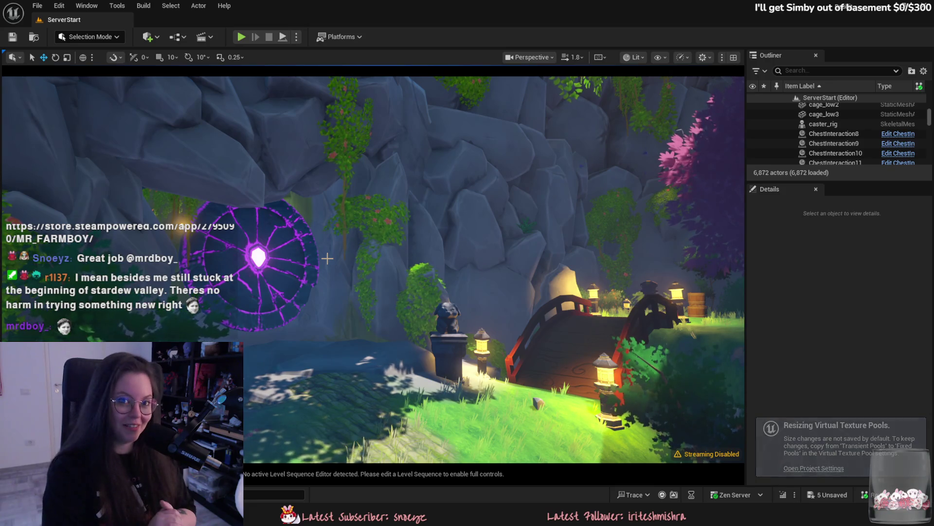
{"action": "right_click_drag", "start_coordinate": [510, 278], "coordinate": [520, 295]}
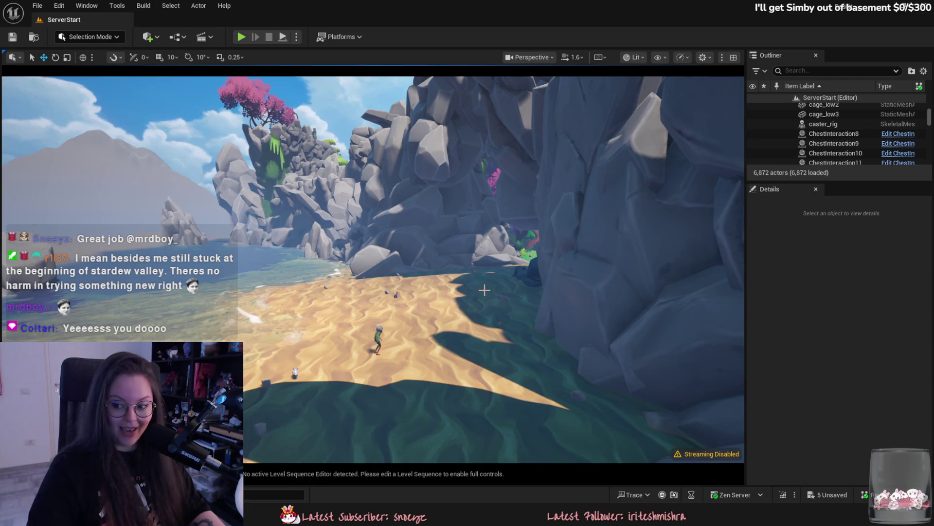
{"action": "right_click_drag", "start_coordinate": [484, 290], "coordinate": [432, 294]}
{"action": "scroll", "coordinate": [485, 290], "scroll_direction": "down", "scroll_amount": 1}
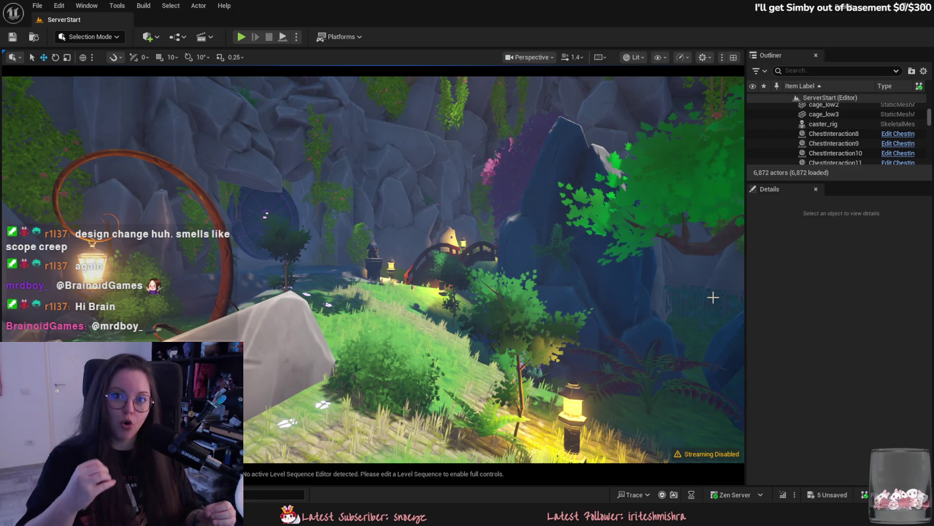
Narrow the Outliner and Details panels to widen the viewport, then fly toward the portal.
{"action": "left_click_drag", "start_coordinate": [745, 288], "coordinate": [827, 284]}
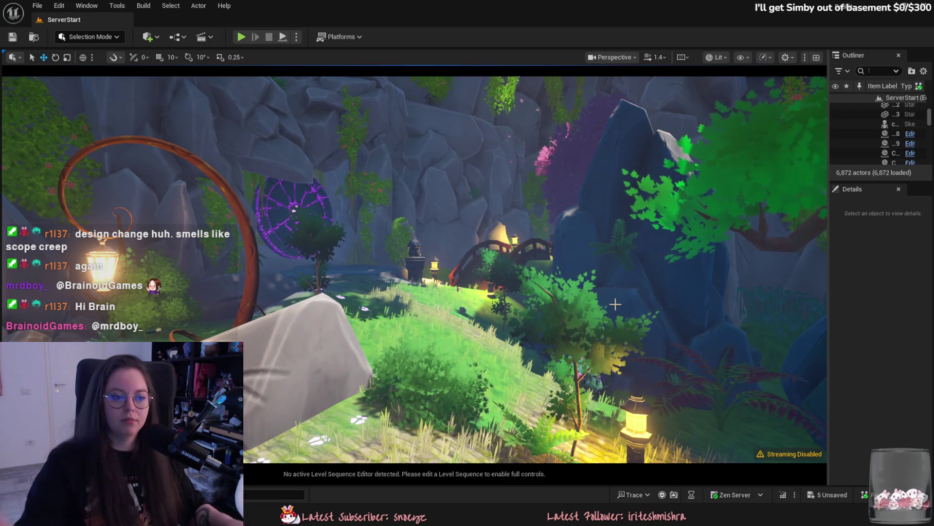
{"action": "left_click_drag", "start_coordinate": [649, 225], "coordinate": [536, 245]}
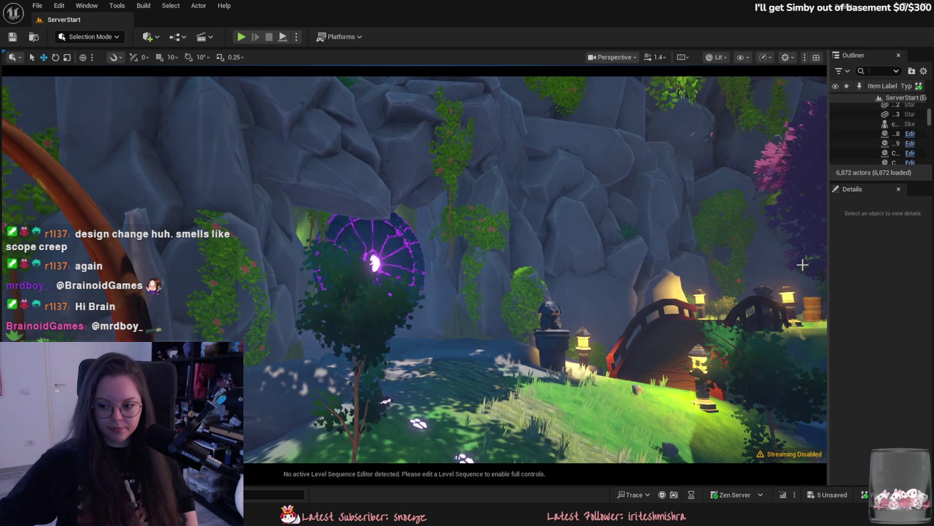
{"action": "mouse_move", "coordinate": [604, 240]}
{"action": "right_mouse_down"}
{"action": "mouse_move", "coordinate": [730, 275]}
{"action": "mouse_move", "coordinate": [257, 109]}
{"action": "right_mouse_up"}
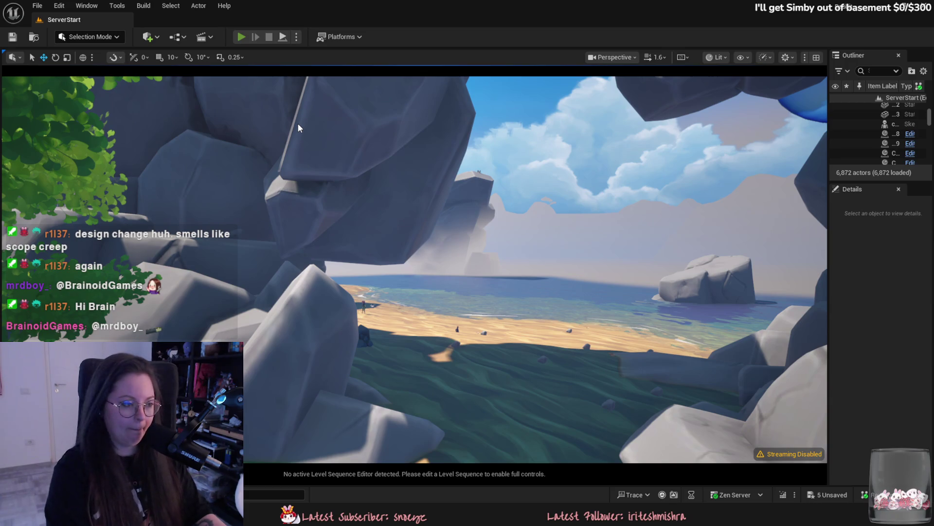
{"action": "key", "text": "alt+p"}
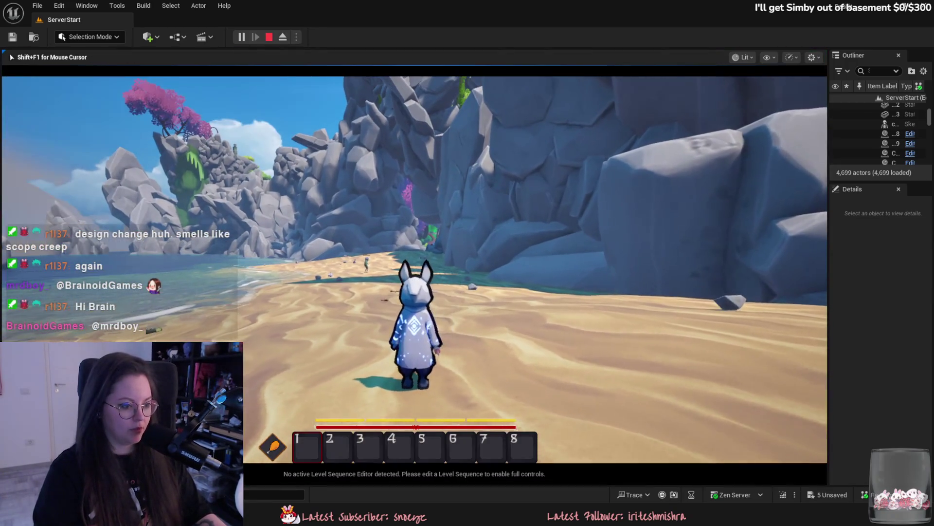
Stop the playtest and set PP_OutlineShader_Inst's Thickness DO to 1.
{"action": "key", "text": "F11"}
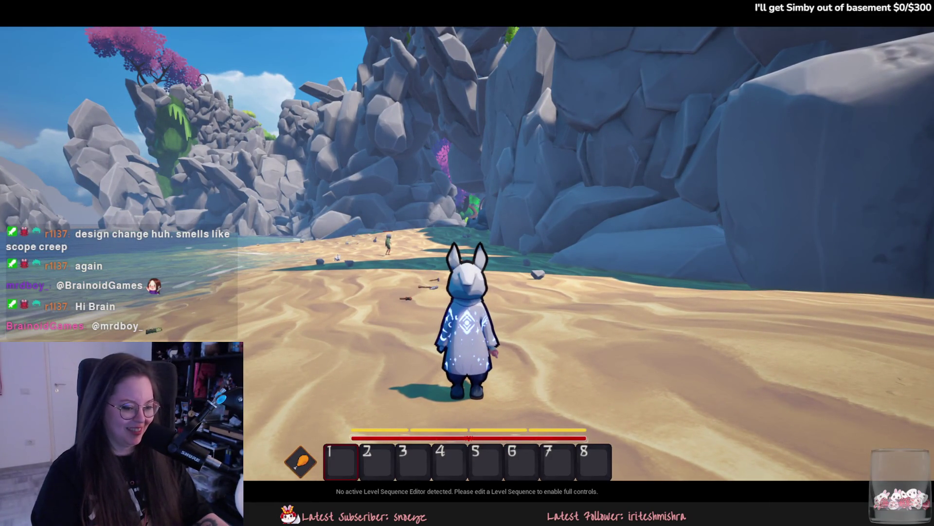
{"action": "key", "text": "Escape"}
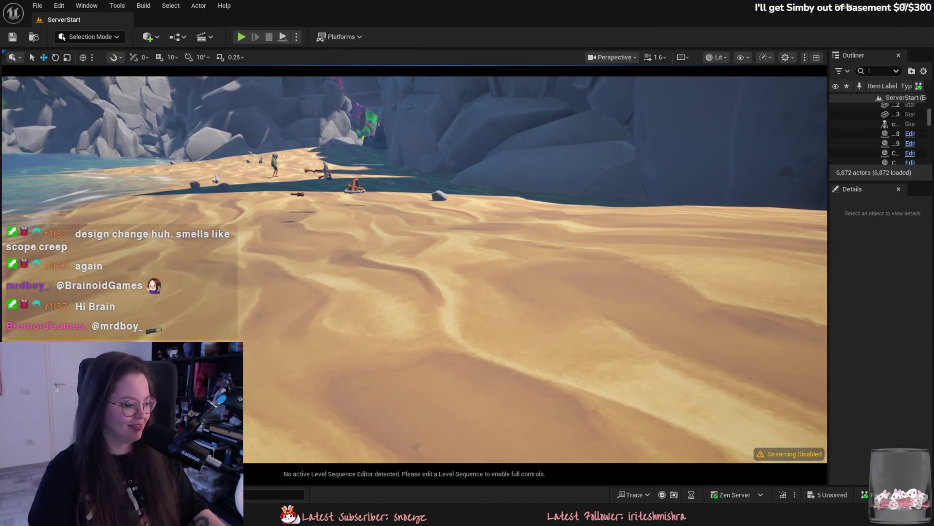
{"action": "key", "text": "ctrl+space"}
{"action": "double_click", "coordinate": [565, 406]}
{"action": "left_click_drag", "start_coordinate": [759, 248], "coordinate": [725, 248]}
{"action": "left_click", "coordinate": [757, 248]}
{"action": "type", "text": "1"}
{"action": "key", "text": "Return"}
Save and close the material instance, then playtest the level fullscreen again.
{"action": "key", "text": "ctrl+s"}
{"action": "key", "text": "alt+F4"}
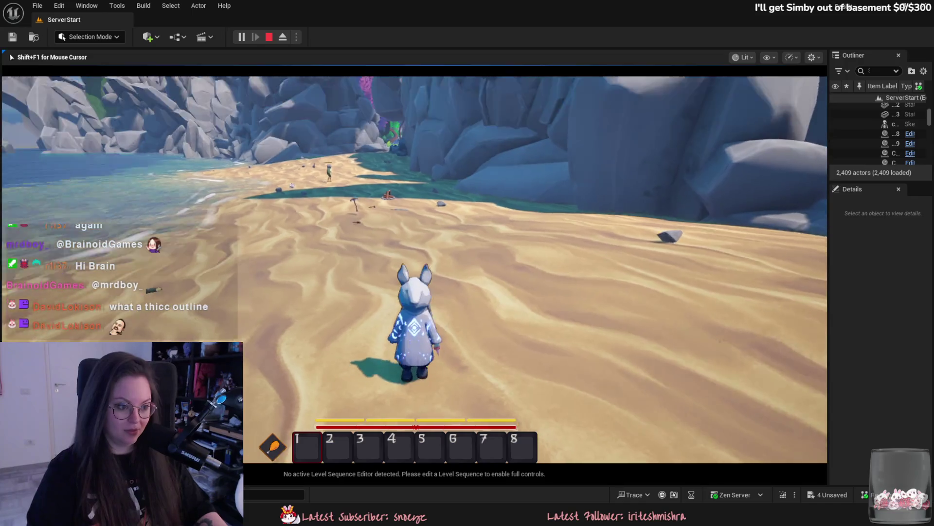
{"action": "key", "text": "F11"}
Walk the character in noclip from the beach through the rocky valley and clearing toward the pond.
{"action": "key", "text": "w"}
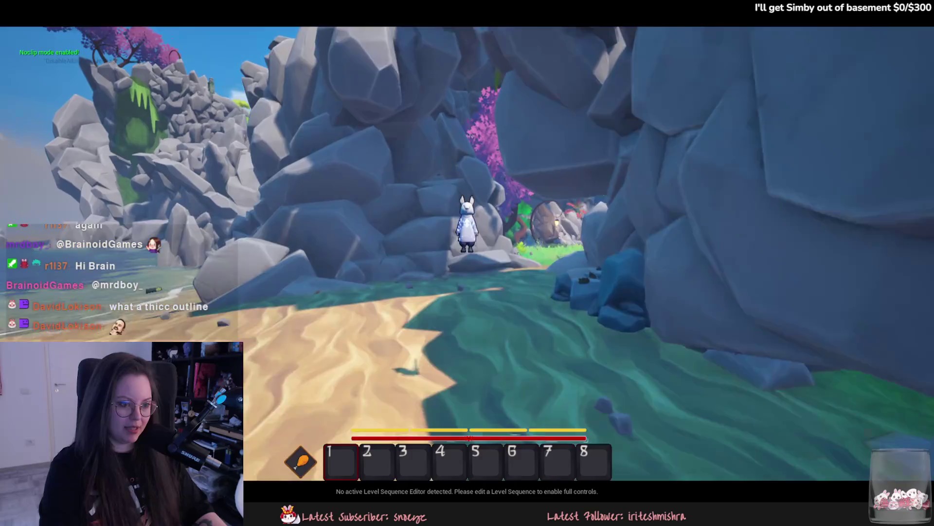
{"action": "key", "text": "v"}
{"action": "key", "text": "v"}
{"action": "key", "text": "w"}
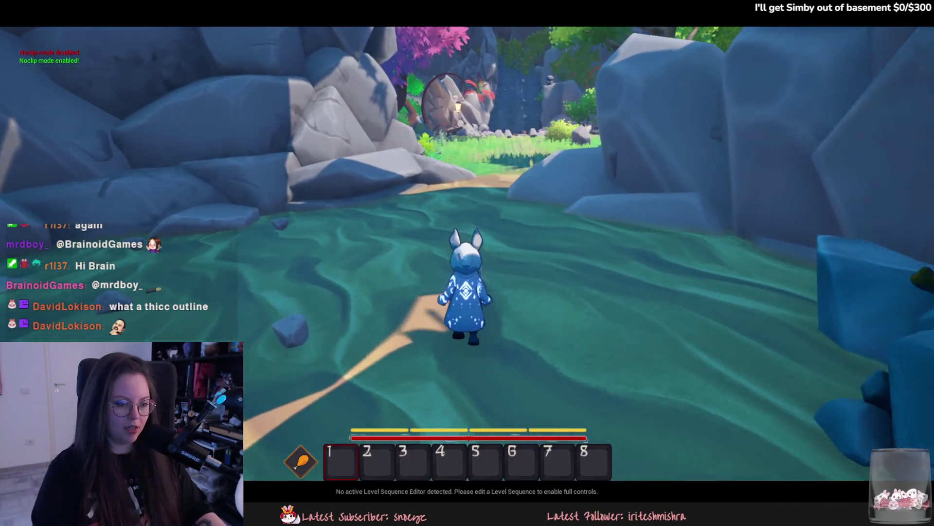
{"action": "key", "text": "w"}
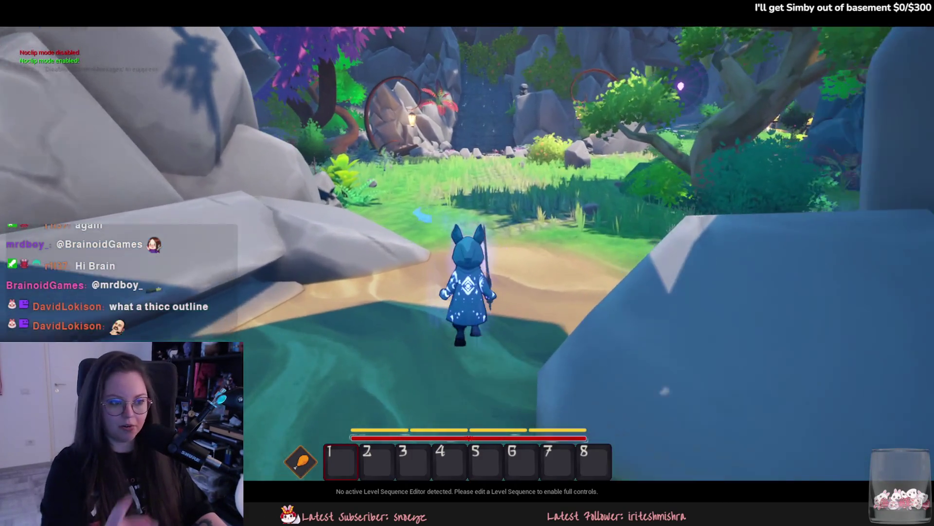
{"action": "key", "text": "w"}
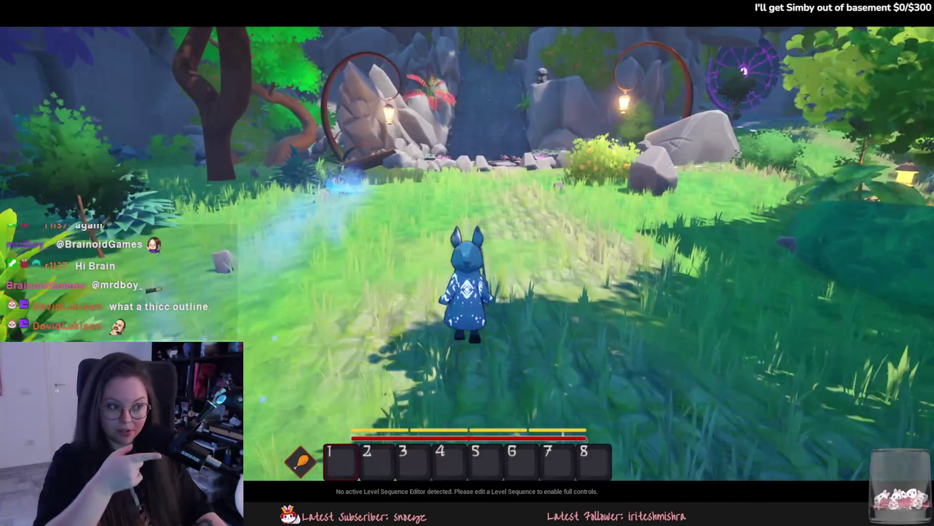
{"action": "key", "text": "w"}
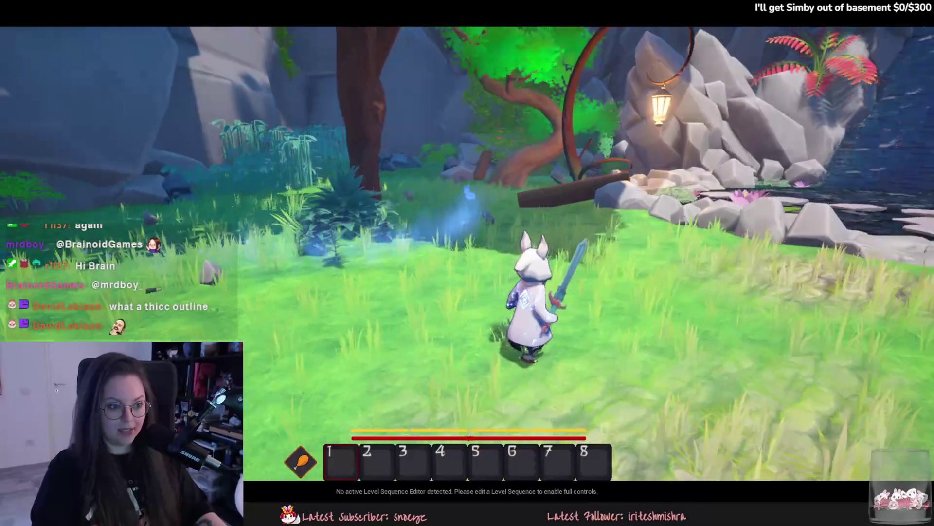
{"action": "key", "text": "w"}
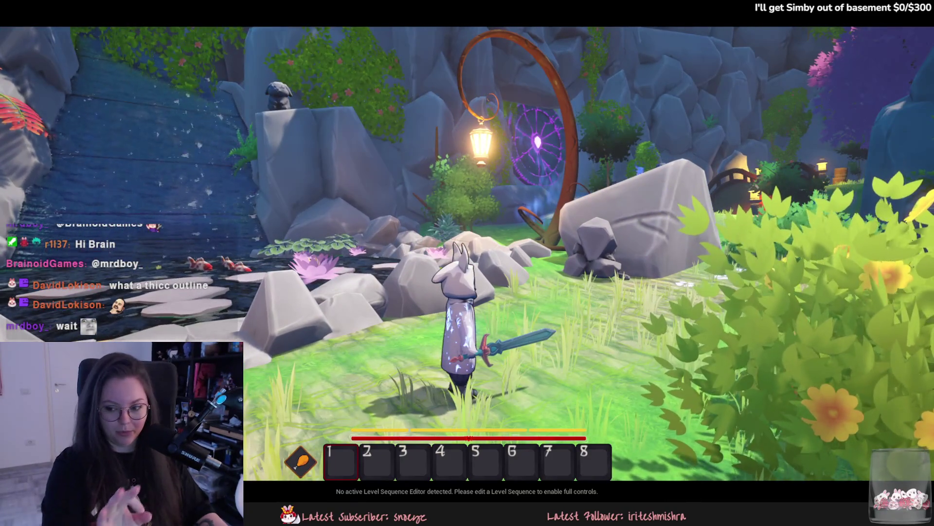
Continue past the carved rock to the purple portal, then end the play session.
{"action": "key", "text": "w"}
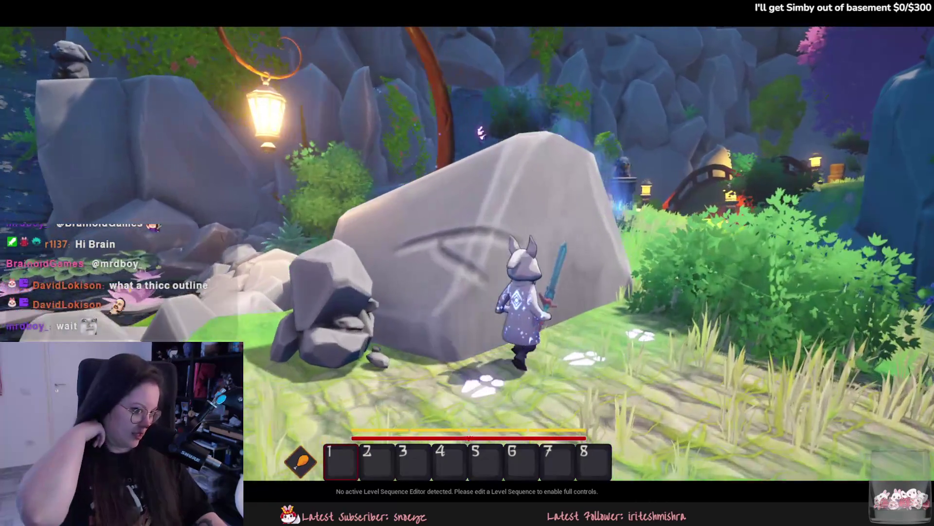
{"action": "key", "text": "w"}
{"action": "key", "text": "w"}
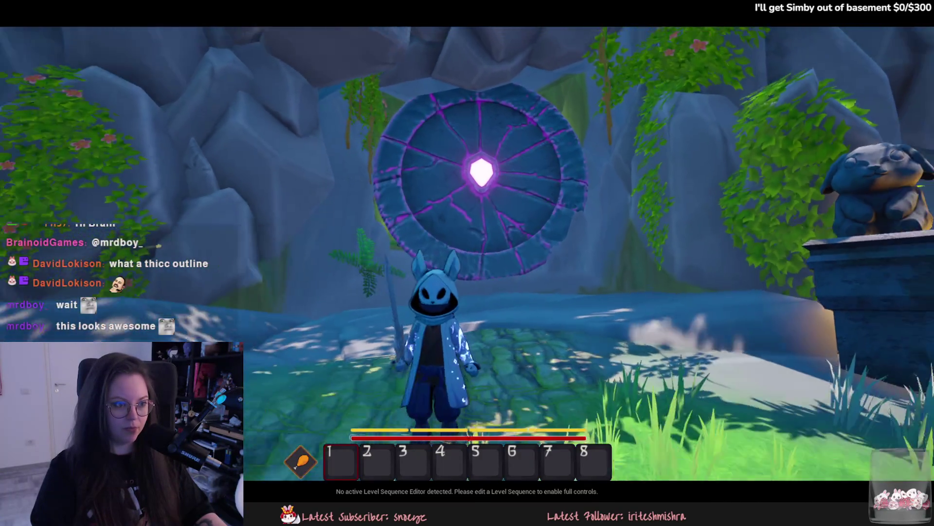
{"action": "key", "text": "w"}
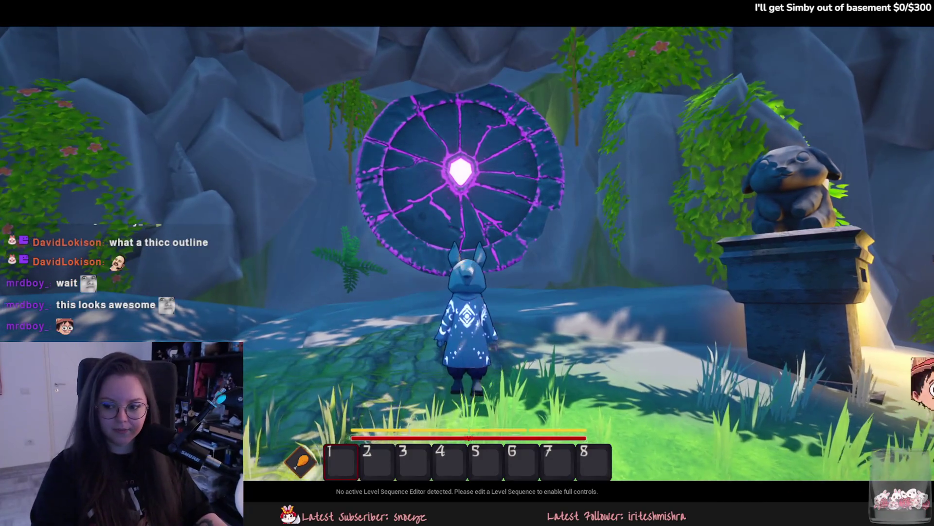
{"action": "key", "text": "w"}
{"action": "key", "text": "w"}
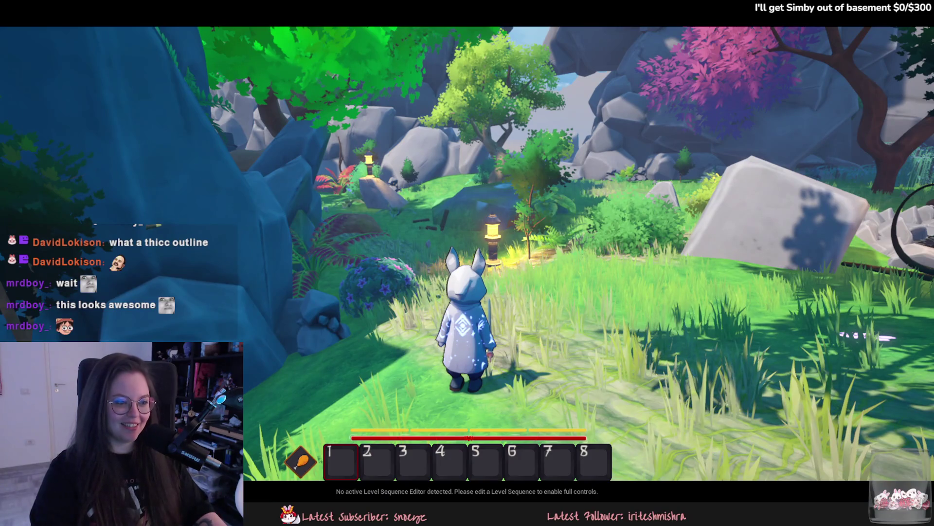
{"action": "key", "text": "Escape"}
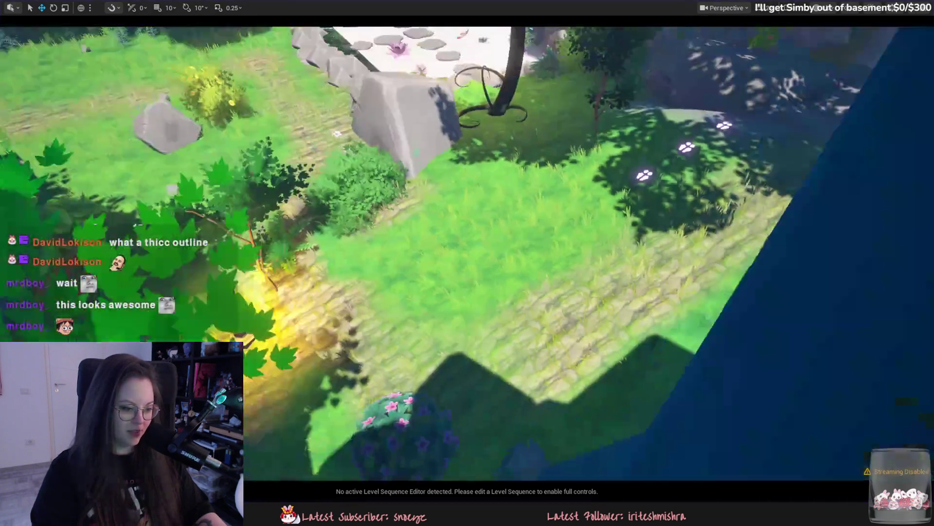
Fly the viewport camera over the trees and rock cliff to the round purple door.
{"action": "right_click_drag", "start_coordinate": [467, 262], "coordinate": [492, 292]}
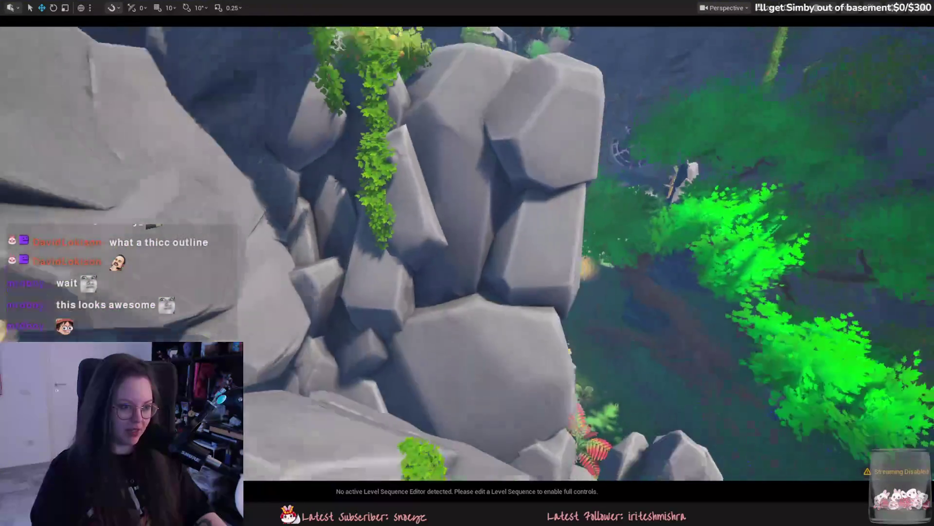
{"action": "right_click_drag", "start_coordinate": [467, 262], "coordinate": [468, 205]}
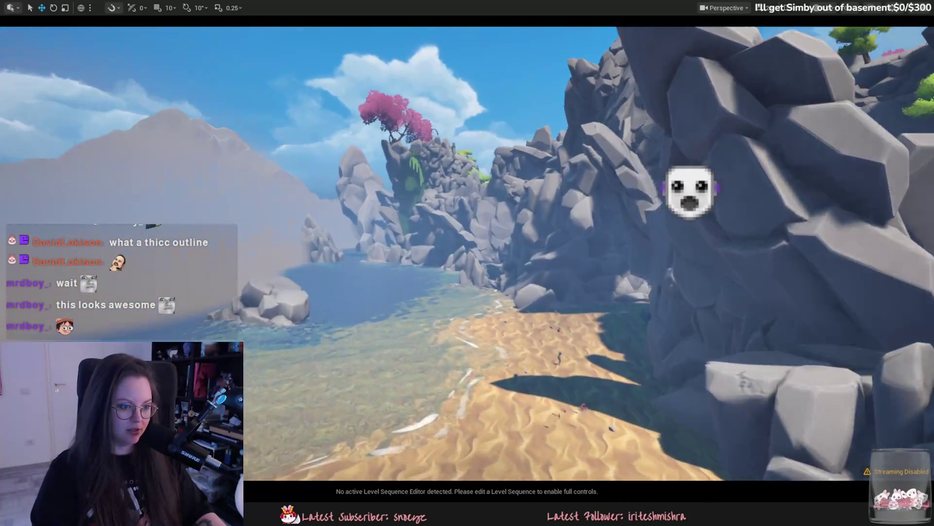
{"action": "right_click_drag", "start_coordinate": [467, 263], "coordinate": [516, 266]}
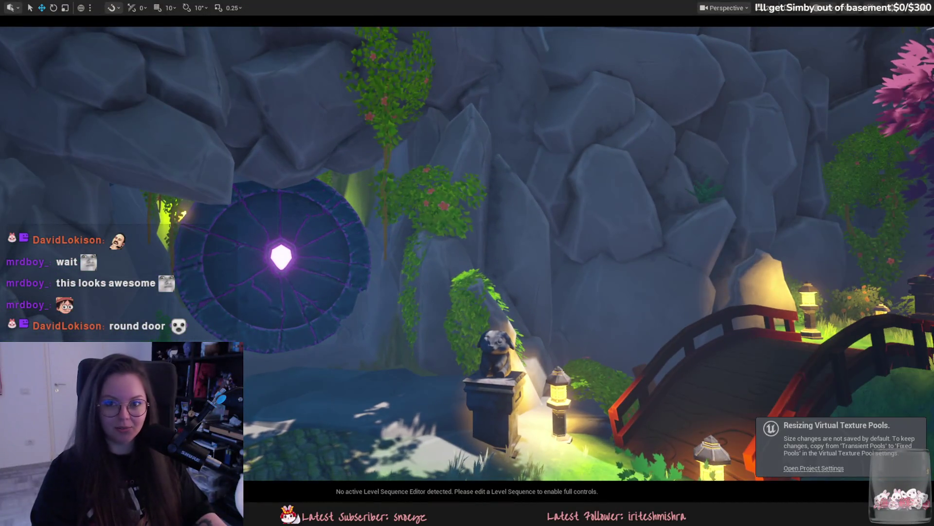
{"action": "mouse_move", "coordinate": [467, 263]}
{"action": "right_mouse_down"}
{"action": "mouse_move", "coordinate": [479, 263]}
{"action": "mouse_move", "coordinate": [433, 265]}
{"action": "right_mouse_up"}
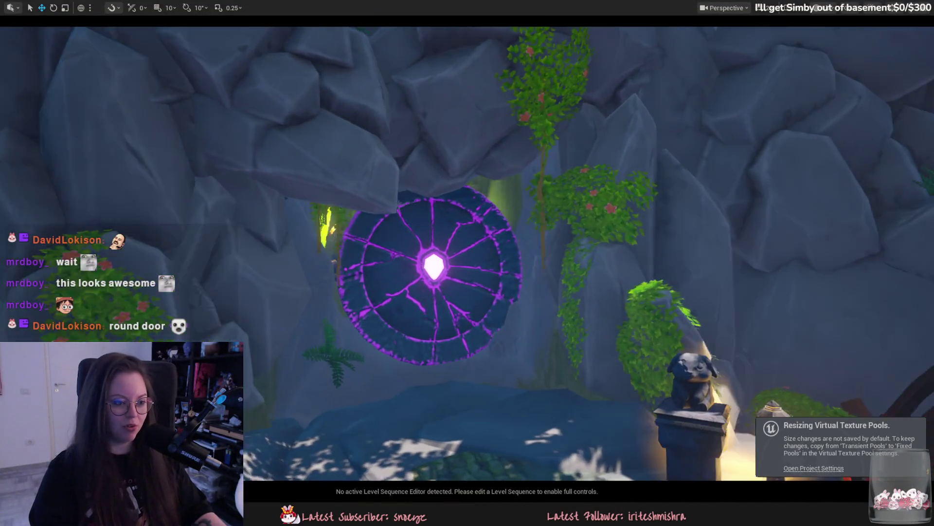
{"action": "right_click_drag", "start_coordinate": [407, 354], "coordinate": [428, 353]}
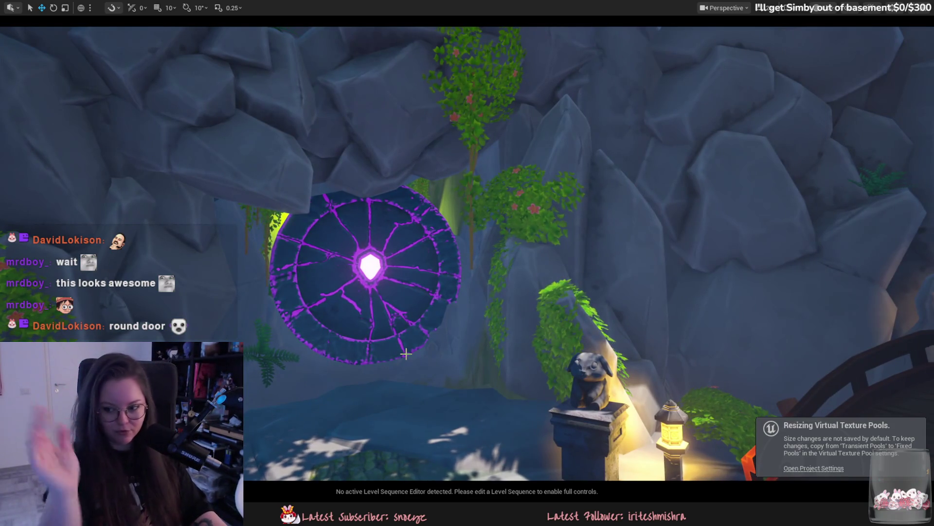
Select and frame the door's glowing gem, move it aside, then undo the move.
{"action": "left_click", "coordinate": [375, 267]}
{"action": "key", "text": "f"}
{"action": "left_click_drag", "start_coordinate": [441, 245], "coordinate": [610, 241]}
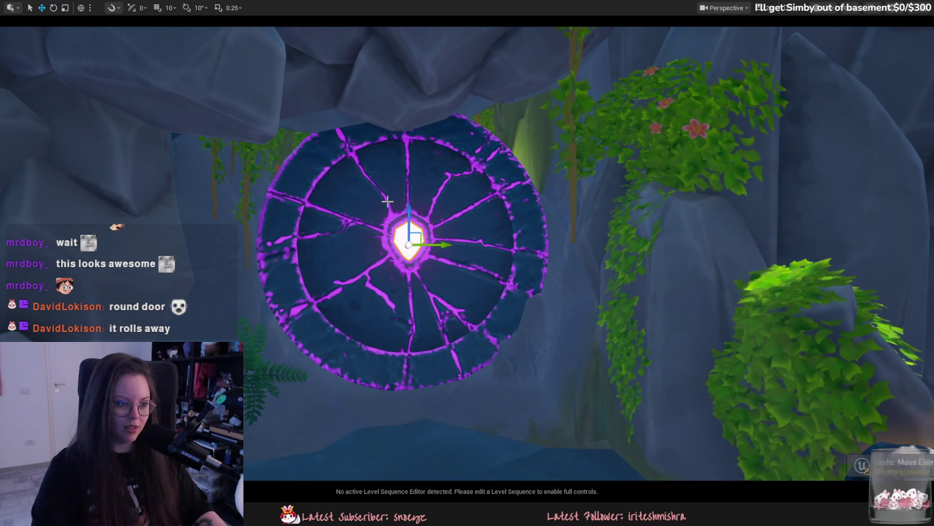
{"action": "key", "text": "ctrl+z"}
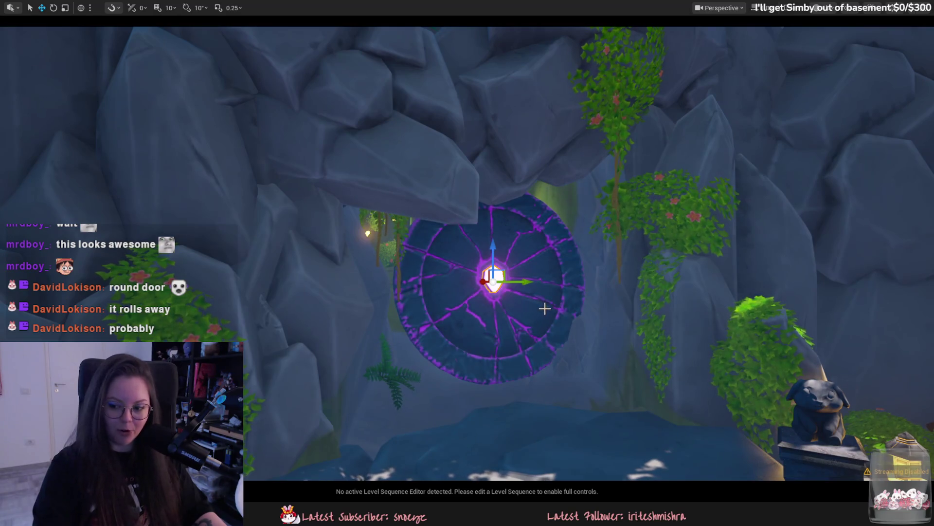
Approach the round door, turn toward the shrine and garden, and leave immersive mode with F11.
{"action": "right_click_drag", "start_coordinate": [545, 309], "coordinate": [506, 297]}
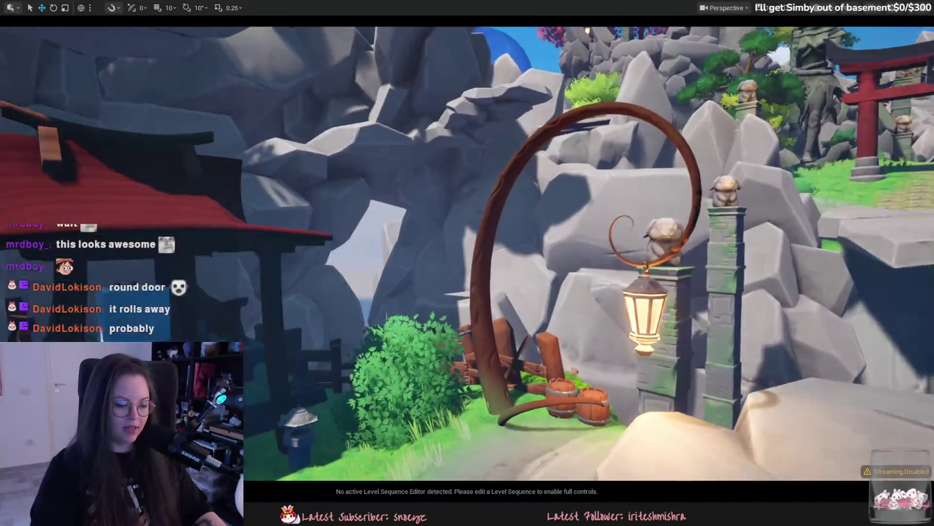
{"action": "right_click_drag", "start_coordinate": [545, 308], "coordinate": [468, 307]}
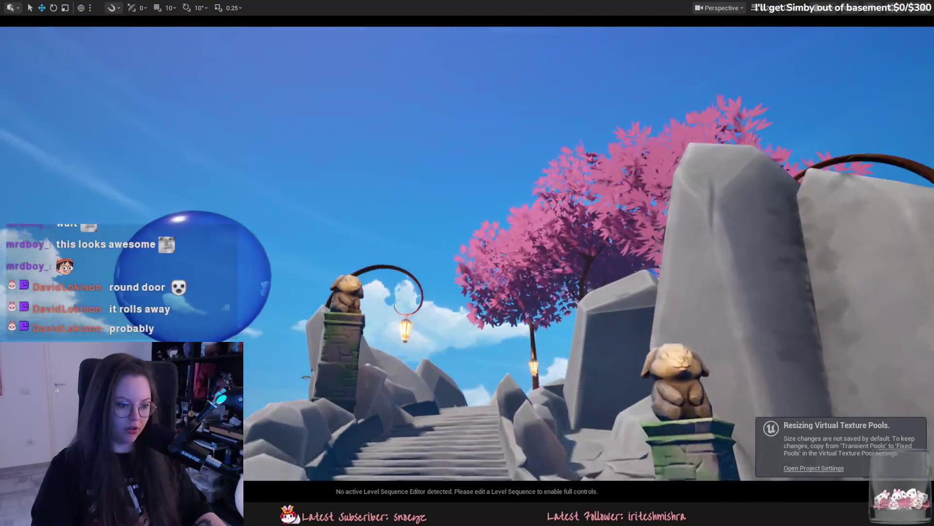
{"action": "key", "text": "F11"}
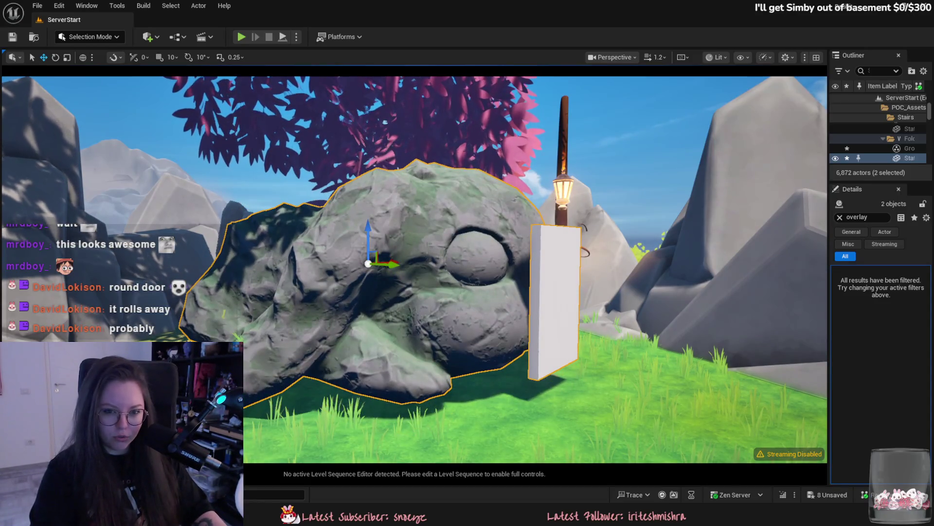
Undo the recent object moves, then fly the camera across the village toward the wall and rocks.
{"action": "key", "text": "ctrl+z"}
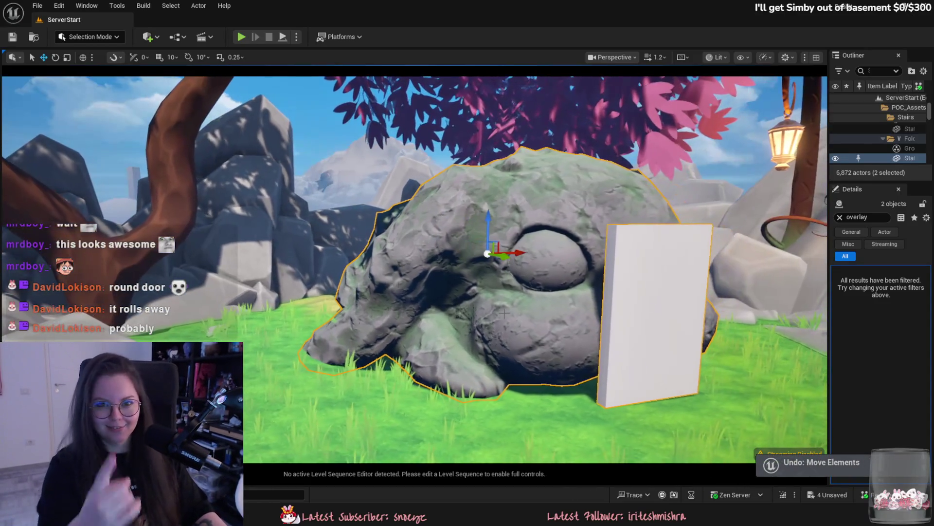
{"action": "mouse_move", "coordinate": [504, 314]}
{"action": "right_mouse_down"}
{"action": "mouse_move", "coordinate": [492, 260]}
{"action": "mouse_move", "coordinate": [438, 243]}
{"action": "right_mouse_up"}
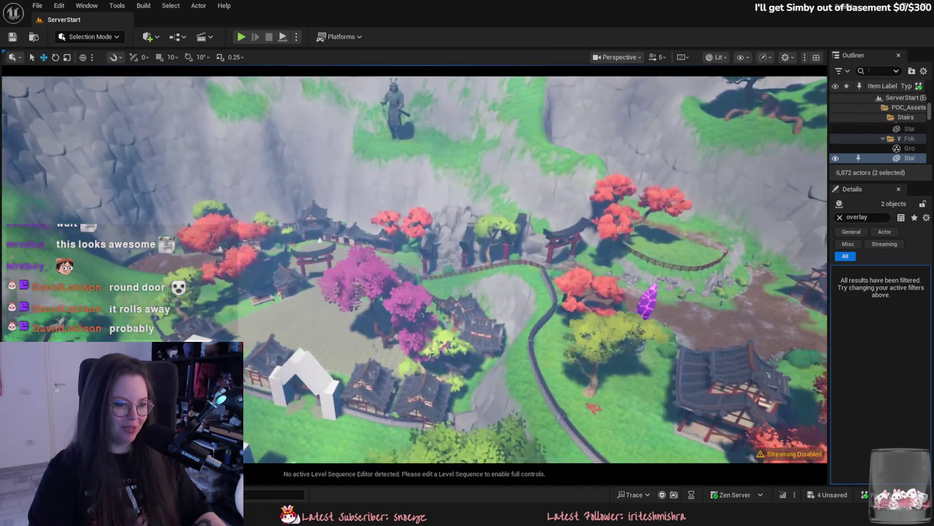
{"action": "right_click_drag", "start_coordinate": [233, 177], "coordinate": [370, 177]}
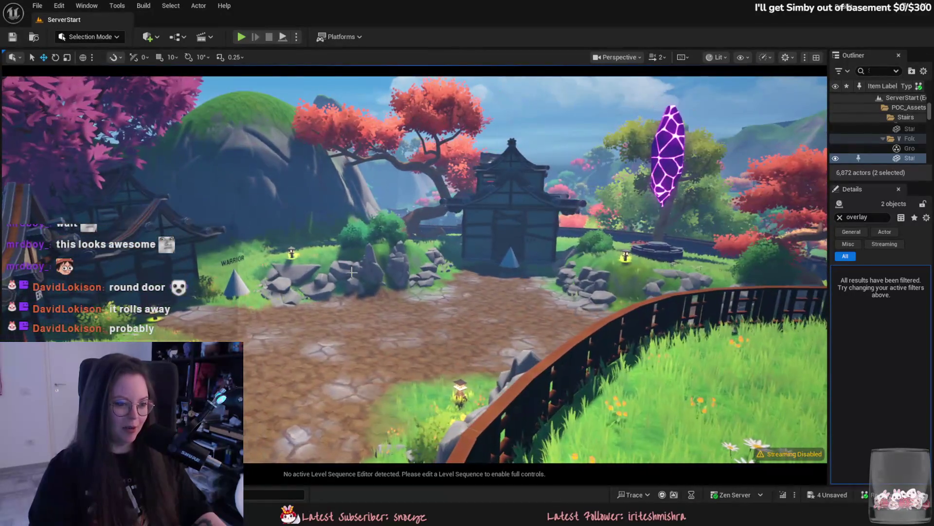
{"action": "mouse_move", "coordinate": [351, 272]}
{"action": "right_mouse_down"}
{"action": "mouse_move", "coordinate": [511, 272]}
{"action": "mouse_move", "coordinate": [486, 271]}
{"action": "right_mouse_up"}
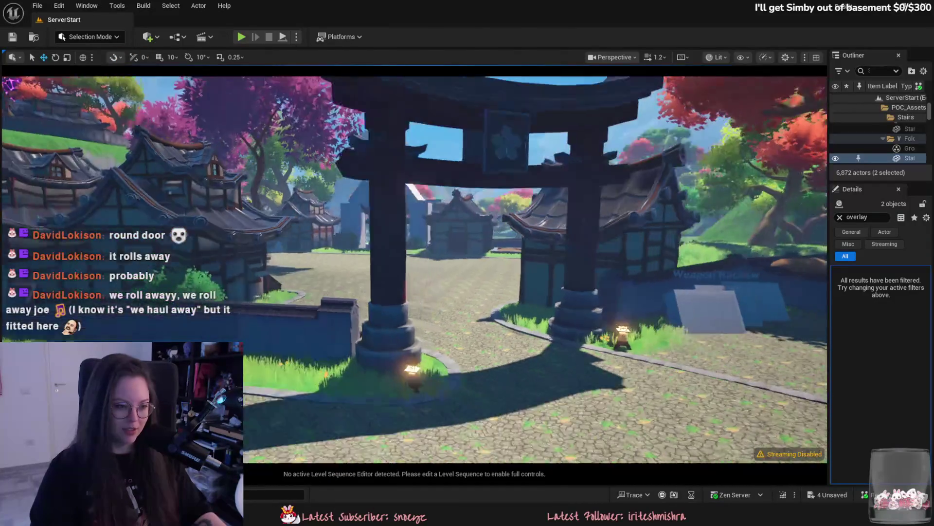
{"action": "mouse_move", "coordinate": [486, 271]}
{"action": "right_mouse_down"}
{"action": "mouse_move", "coordinate": [438, 272]}
{"action": "mouse_move", "coordinate": [487, 272]}
{"action": "mouse_move", "coordinate": [458, 273]}
{"action": "mouse_move", "coordinate": [477, 272]}
{"action": "right_mouse_up"}
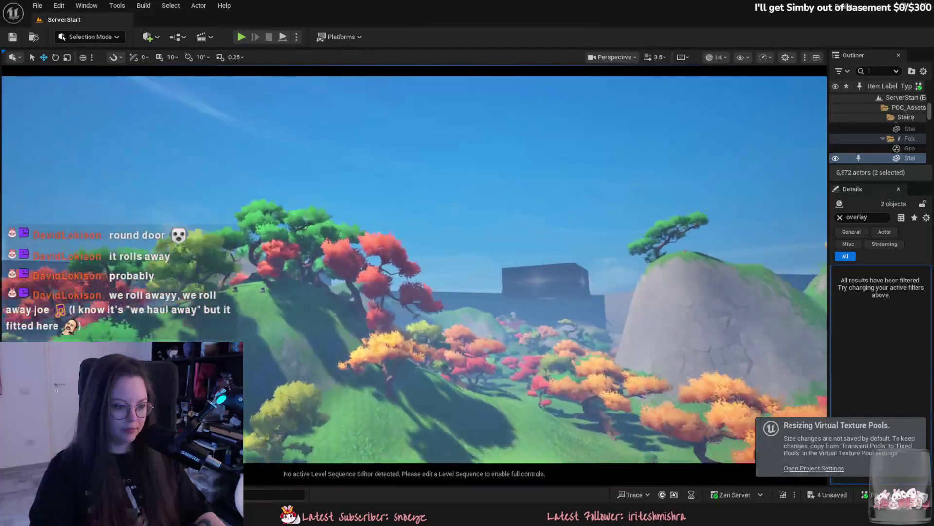
{"action": "mouse_move", "coordinate": [477, 273]}
{"action": "right_mouse_down"}
{"action": "mouse_move", "coordinate": [467, 273]}
{"action": "mouse_move", "coordinate": [482, 292]}
{"action": "right_mouse_up"}
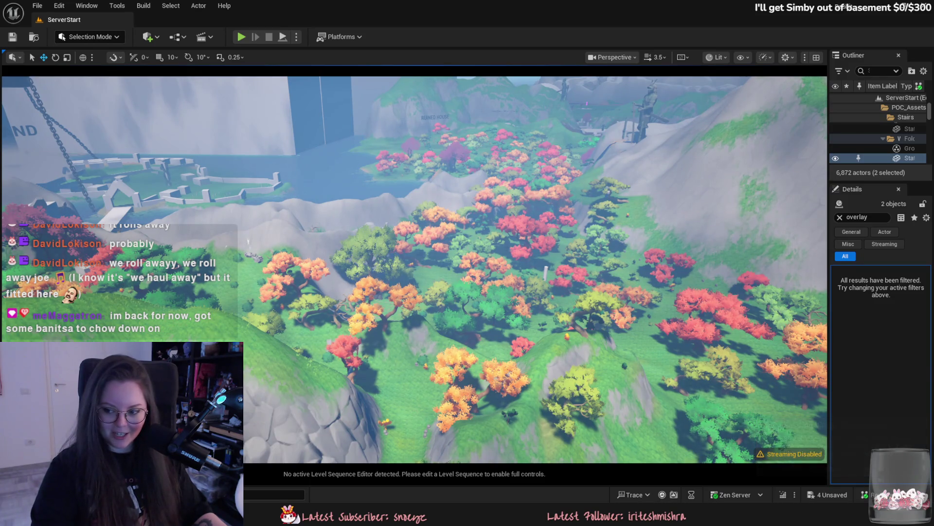
Fly low over the forest toward the statue and mountain, adjusting camera speed, then close Clip Studio Paint.
{"action": "scroll", "coordinate": [414, 268], "scroll_direction": "down", "scroll_amount": 3}
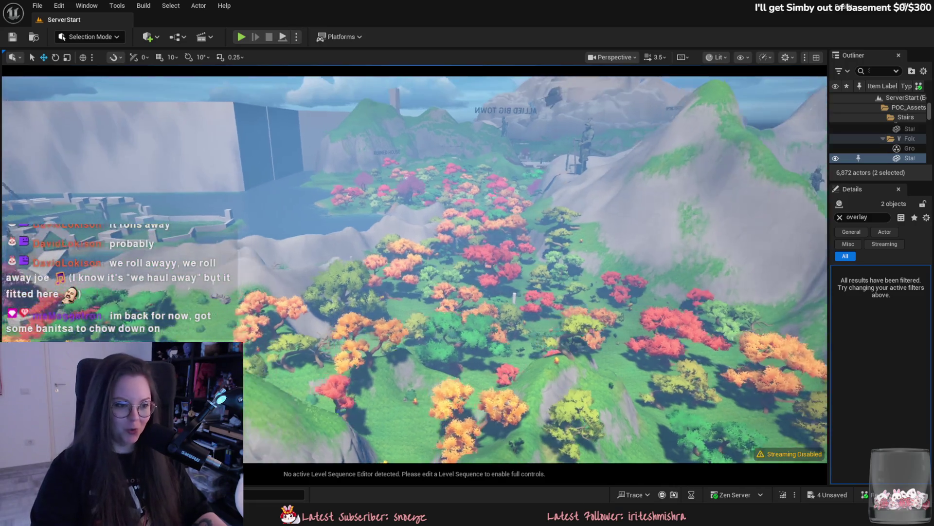
{"action": "scroll", "coordinate": [414, 258], "scroll_direction": "down", "scroll_amount": 1}
{"action": "mouse_move", "coordinate": [413, 267]}
{"action": "right_mouse_down"}
{"action": "mouse_move", "coordinate": [414, 229]}
{"action": "mouse_move", "coordinate": [375, 229]}
{"action": "mouse_move", "coordinate": [481, 229]}
{"action": "mouse_move", "coordinate": [486, 209]}
{"action": "mouse_move", "coordinate": [501, 226]}
{"action": "mouse_move", "coordinate": [297, 222]}
{"action": "right_mouse_up"}
{"action": "scroll", "coordinate": [403, 228], "scroll_direction": "up", "scroll_amount": 1}
{"action": "scroll", "coordinate": [479, 212], "scroll_direction": "up", "scroll_amount": 1}
{"action": "scroll", "coordinate": [492, 214], "scroll_direction": "up", "scroll_amount": 1}
{"action": "scroll", "coordinate": [380, 226], "scroll_direction": "down", "scroll_amount": 3}
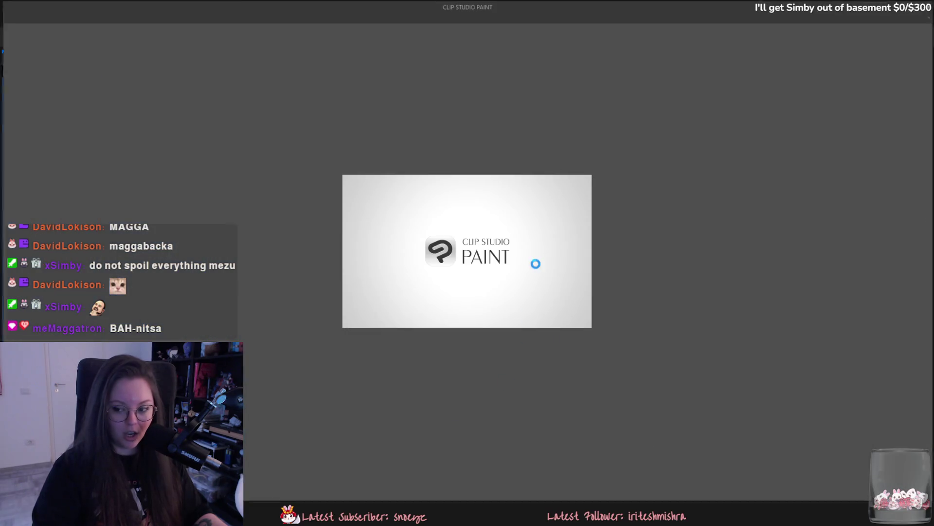
{"action": "left_click", "coordinate": [930, 9]}
Switch back to Blender and save Yuki.blend.
{"action": "key", "text": "alt+Tab"}
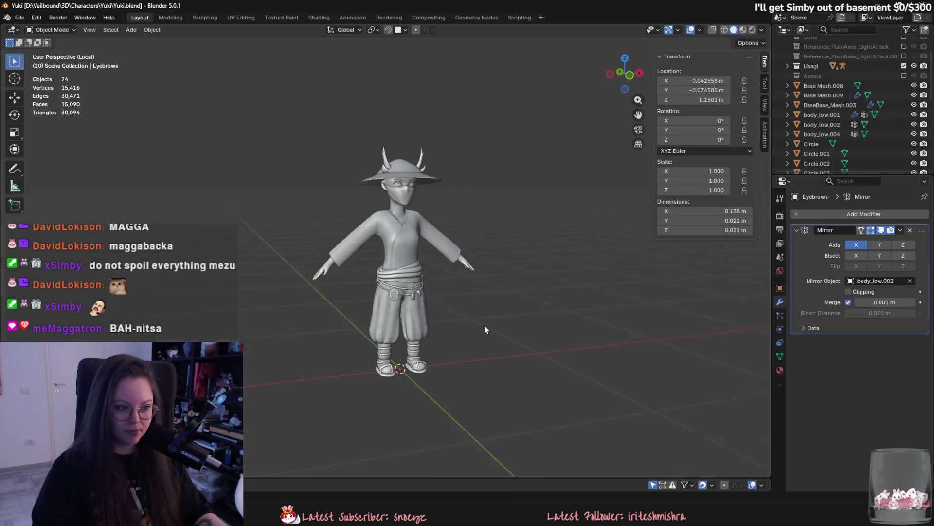
{"action": "scroll", "coordinate": [445, 327], "scroll_direction": "up", "scroll_amount": 2}
{"action": "key", "text": "ctrl+s"}
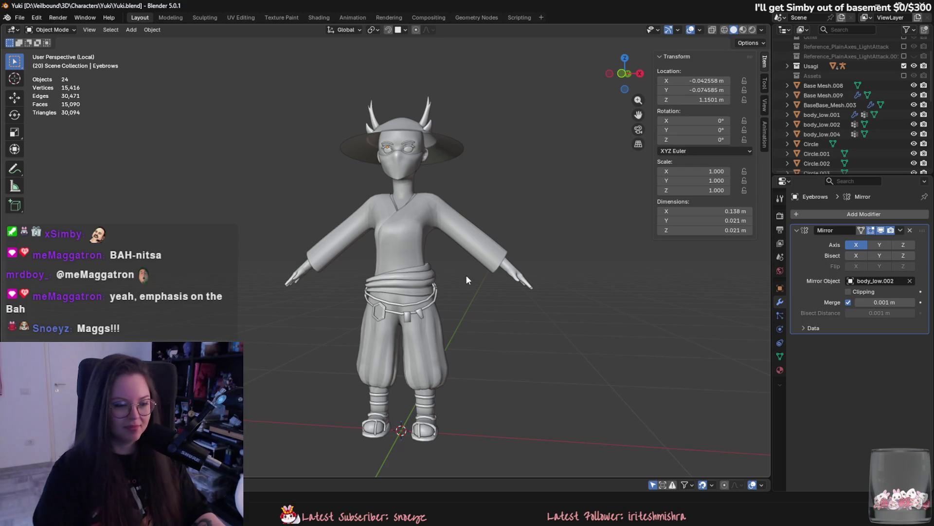
Orbit the view until the character faces the camera beside the Snow Devil concept art.
{"action": "middle_click_drag", "start_coordinate": [485, 265], "coordinate": [536, 264]}
{"action": "scroll", "coordinate": [506, 264], "scroll_direction": "up", "scroll_amount": 4}
{"action": "mouse_move", "coordinate": [475, 263]}
{"action": "middle_mouse_down"}
{"action": "mouse_move", "coordinate": [403, 281]}
{"action": "mouse_move", "coordinate": [466, 309]}
{"action": "middle_mouse_up"}
{"action": "scroll", "coordinate": [415, 285], "scroll_direction": "down", "scroll_amount": 3}
{"action": "middle_click_drag", "start_coordinate": [559, 428], "coordinate": [522, 397]}
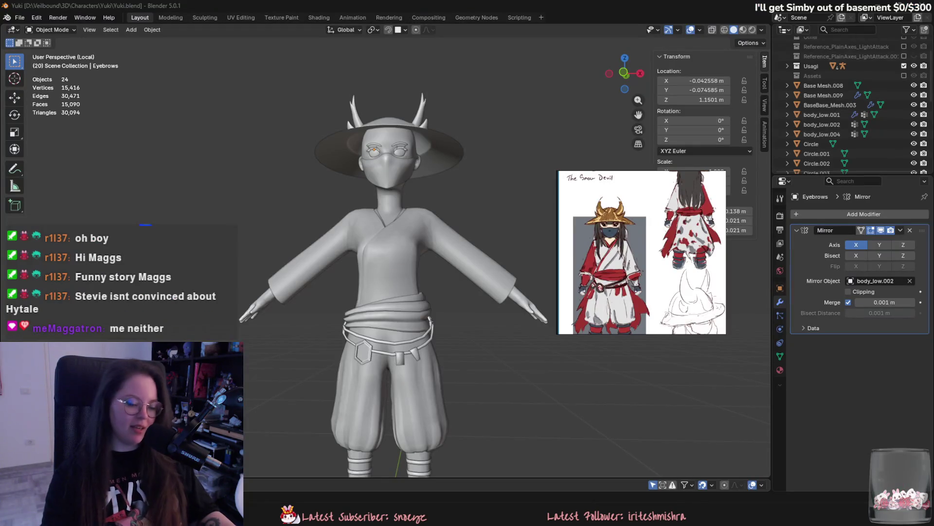
Orbit below the character until the hat brim is nearly edge-on, then save Yuki.blend.
{"action": "mouse_move", "coordinate": [516, 341]}
{"action": "middle_mouse_down"}
{"action": "mouse_move", "coordinate": [519, 316]}
{"action": "mouse_move", "coordinate": [542, 286]}
{"action": "middle_mouse_up"}
{"action": "mouse_move", "coordinate": [471, 258]}
{"action": "middle_mouse_down"}
{"action": "mouse_move", "coordinate": [442, 265]}
{"action": "mouse_move", "coordinate": [433, 252]}
{"action": "mouse_move", "coordinate": [405, 270]}
{"action": "mouse_move", "coordinate": [420, 271]}
{"action": "middle_mouse_up"}
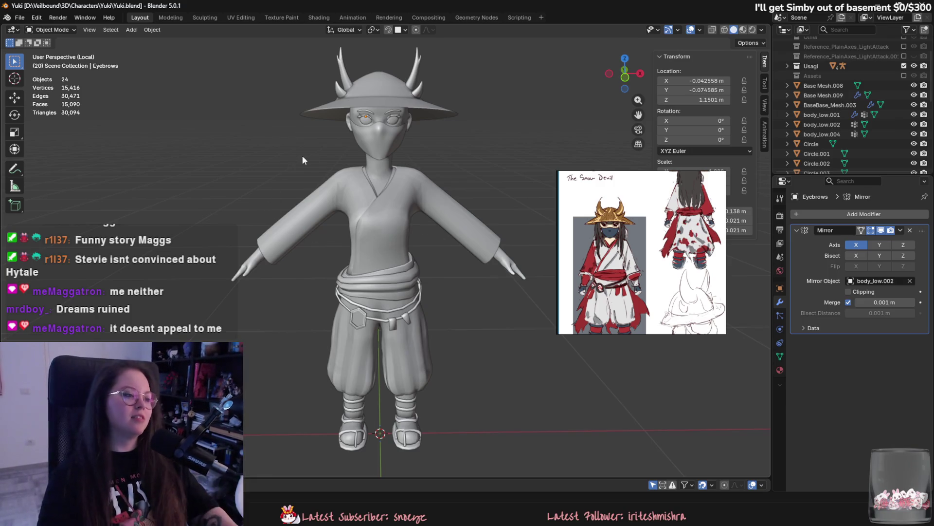
{"action": "middle_click_drag", "start_coordinate": [336, 234], "coordinate": [369, 242]}
{"action": "key", "text": "ctrl+s"}
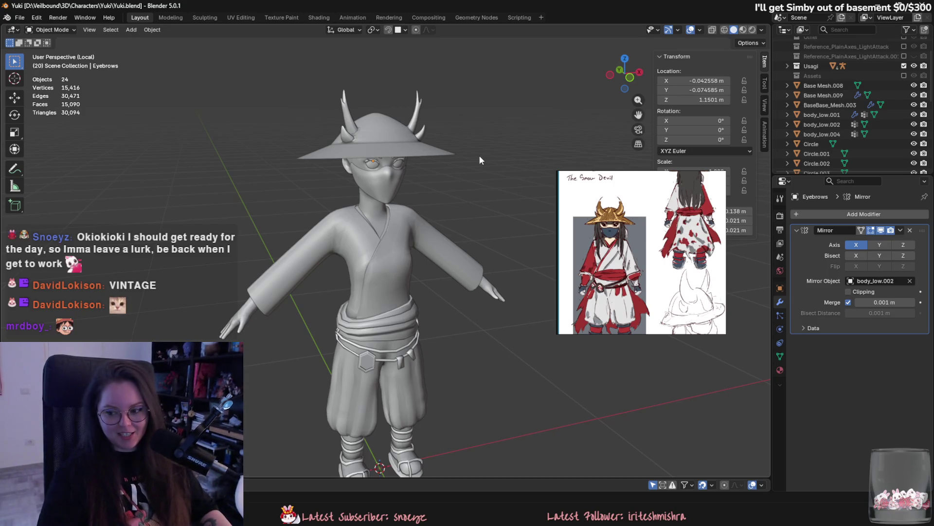
Orbit the model slightly toward a frontal view.
{"action": "mouse_move", "coordinate": [665, 204]}
{"action": "middle_click_drag", "start_coordinate": [404, 214], "coordinate": [422, 210]}
{"action": "scroll", "coordinate": [627, 227], "scroll_direction": "down", "scroll_amount": 3}
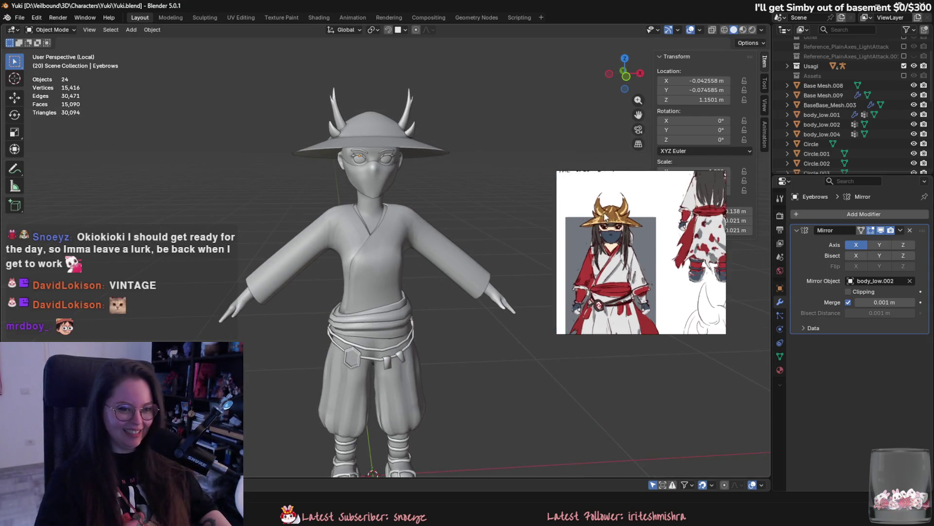
Enlarge the concept art window, move it down and left, and zoom onto the costumed character's front.
{"action": "left_click_drag", "start_coordinate": [725, 334], "coordinate": [788, 432]}
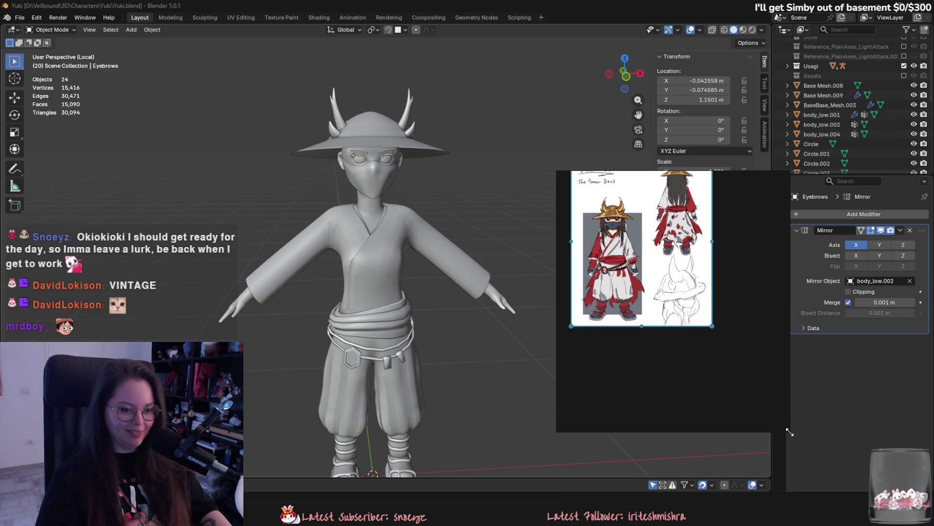
{"action": "scroll", "coordinate": [658, 298], "scroll_direction": "up", "scroll_amount": 3}
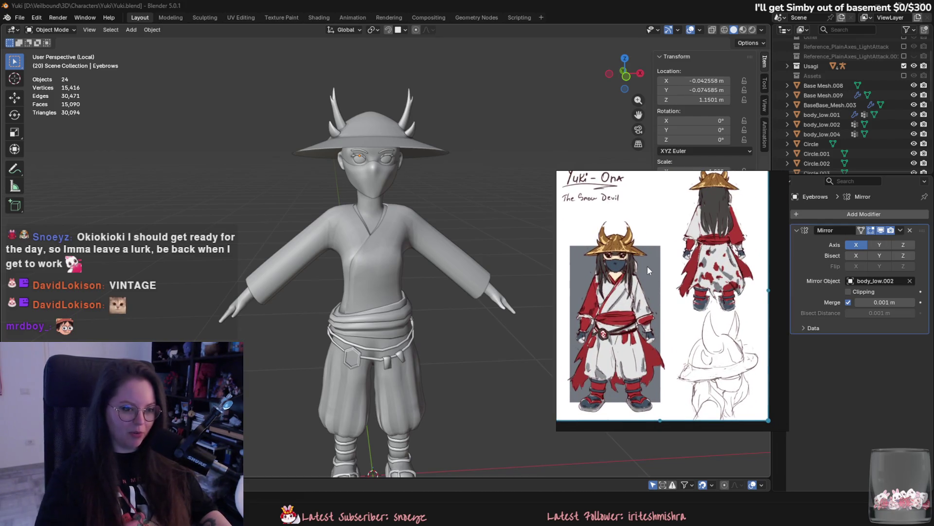
{"action": "mouse_move", "coordinate": [649, 172]}
{"action": "mouse_move", "coordinate": [649, 170]}
{"action": "left_mouse_down"}
{"action": "mouse_move", "coordinate": [612, 171]}
{"action": "mouse_move", "coordinate": [597, 203]}
{"action": "mouse_move", "coordinate": [549, 238]}
{"action": "left_mouse_up"}
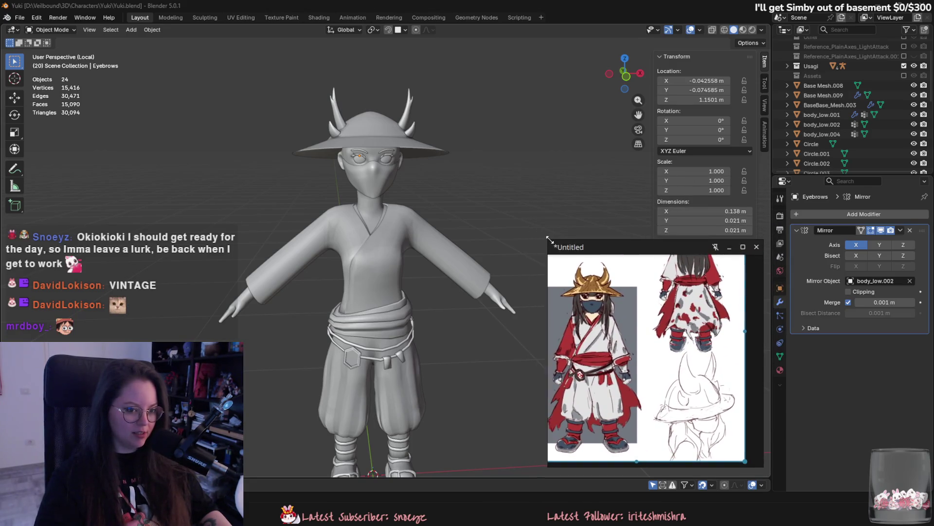
{"action": "scroll", "coordinate": [639, 328], "scroll_direction": "up", "scroll_amount": 3}
{"action": "left_click_drag", "start_coordinate": [635, 303], "coordinate": [620, 289]}
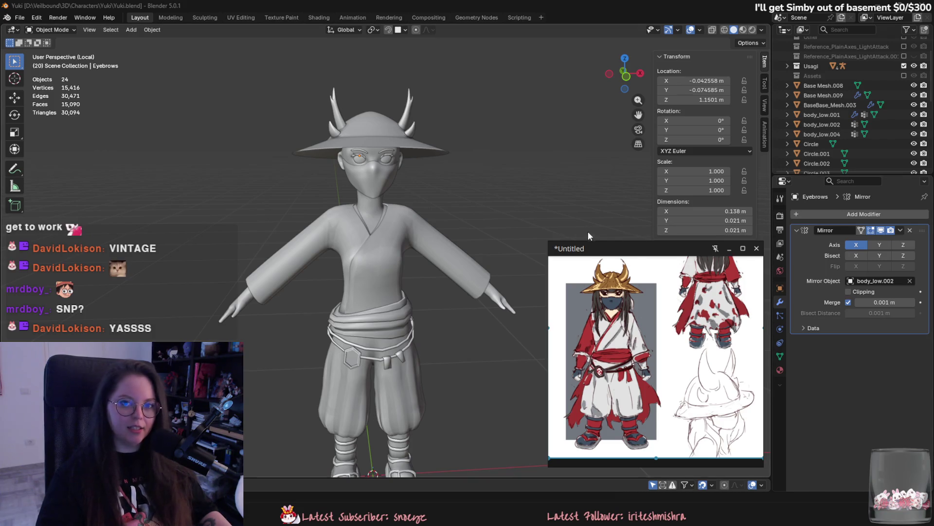
{"action": "scroll", "coordinate": [669, 290], "scroll_direction": "up", "scroll_amount": 4}
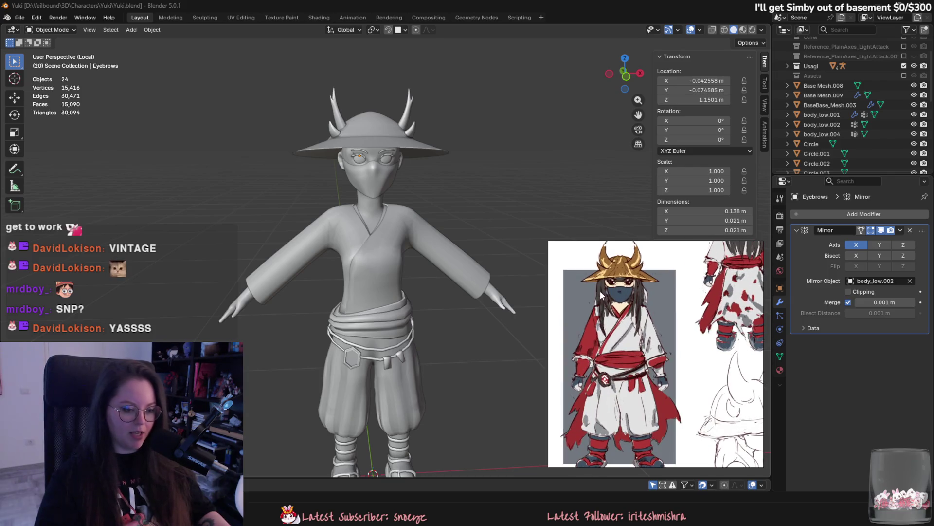
{"action": "mouse_move", "coordinate": [428, 255]}
{"action": "middle_mouse_down"}
{"action": "mouse_move", "coordinate": [442, 264]}
{"action": "mouse_move", "coordinate": [407, 271]}
{"action": "middle_mouse_up"}
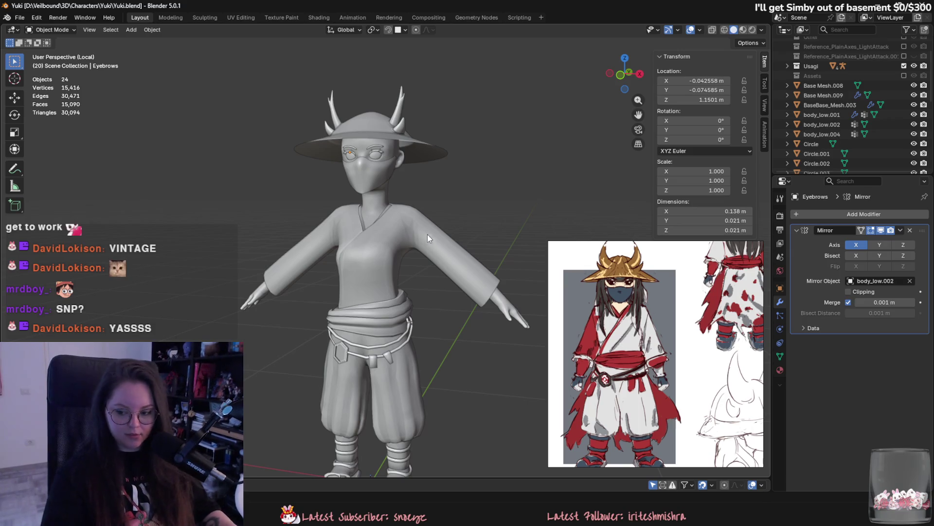
{"action": "scroll", "coordinate": [460, 233], "scroll_direction": "up", "scroll_amount": 2}
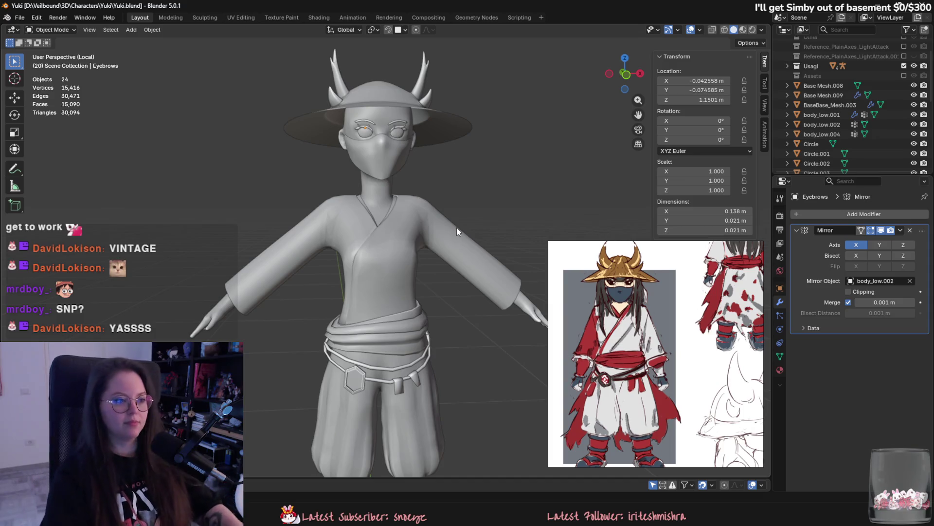
{"action": "left_click", "coordinate": [628, 322]}
{"action": "scroll", "coordinate": [628, 322], "scroll_direction": "down", "scroll_amount": 2}
{"action": "scroll", "coordinate": [657, 311], "scroll_direction": "up", "scroll_amount": 3}
{"action": "mouse_move", "coordinate": [655, 360]}
{"action": "left_mouse_down"}
{"action": "mouse_move", "coordinate": [648, 331]}
{"action": "mouse_move", "coordinate": [630, 341]}
{"action": "left_mouse_up"}
{"action": "scroll", "coordinate": [642, 343], "scroll_direction": "up", "scroll_amount": 1}
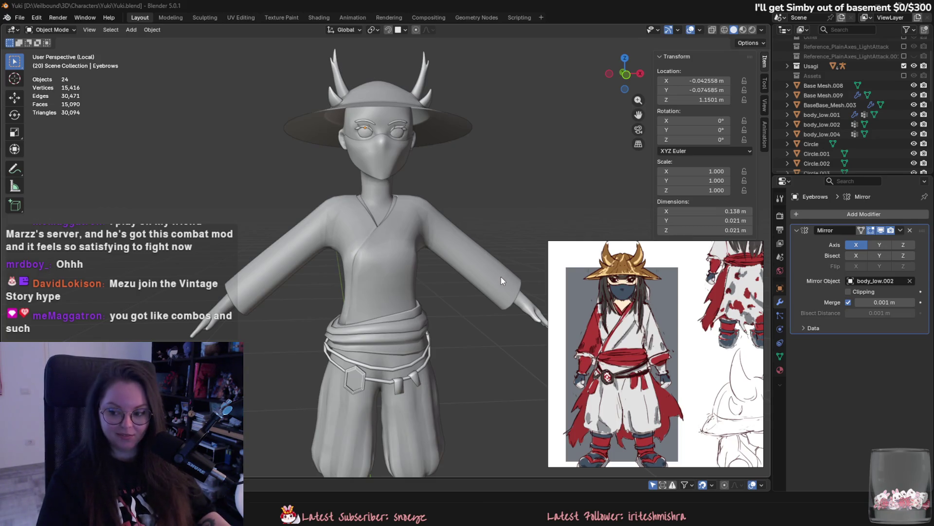
{"action": "mouse_move", "coordinate": [513, 275]}
{"action": "middle_mouse_down"}
{"action": "mouse_move", "coordinate": [413, 269]}
{"action": "mouse_move", "coordinate": [420, 285]}
{"action": "mouse_move", "coordinate": [404, 259]}
{"action": "mouse_move", "coordinate": [355, 253]}
{"action": "mouse_move", "coordinate": [345, 218]}
{"action": "middle_mouse_up"}
{"action": "scroll", "coordinate": [385, 267], "scroll_direction": "up", "scroll_amount": 1}
{"action": "scroll", "coordinate": [370, 271], "scroll_direction": "up", "scroll_amount": 1}
{"action": "scroll", "coordinate": [364, 271], "scroll_direction": "down", "scroll_amount": 2}
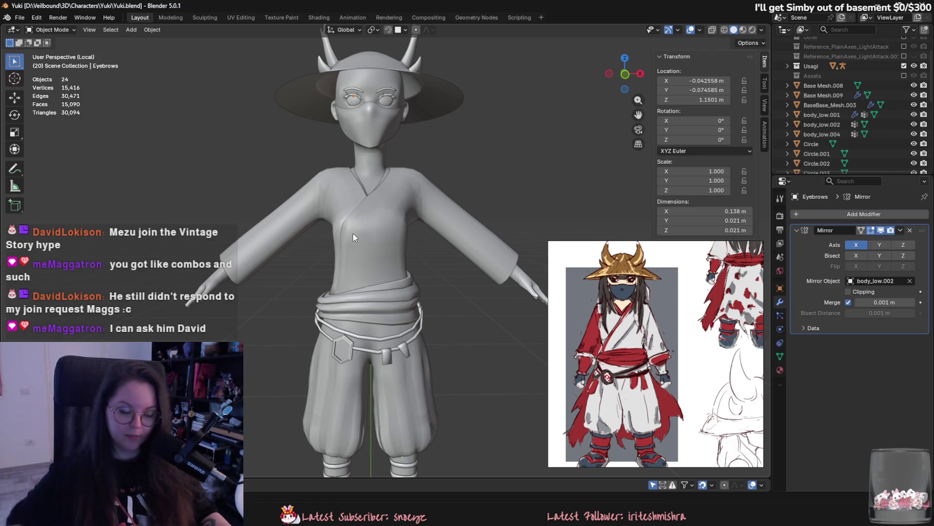
{"action": "mouse_move", "coordinate": [332, 216]}
{"action": "middle_mouse_down"}
{"action": "mouse_move", "coordinate": [346, 233]}
{"action": "mouse_move", "coordinate": [346, 256]}
{"action": "mouse_move", "coordinate": [338, 233]}
{"action": "middle_mouse_up"}
{"action": "scroll", "coordinate": [338, 233], "scroll_direction": "up", "scroll_amount": 3}
{"action": "scroll", "coordinate": [337, 272], "scroll_direction": "down", "scroll_amount": 3}
{"action": "mouse_move", "coordinate": [337, 272]}
{"action": "middle_mouse_down"}
{"action": "mouse_move", "coordinate": [445, 275]}
{"action": "mouse_move", "coordinate": [298, 266]}
{"action": "middle_mouse_up"}
{"action": "scroll", "coordinate": [335, 270], "scroll_direction": "up", "scroll_amount": 5}
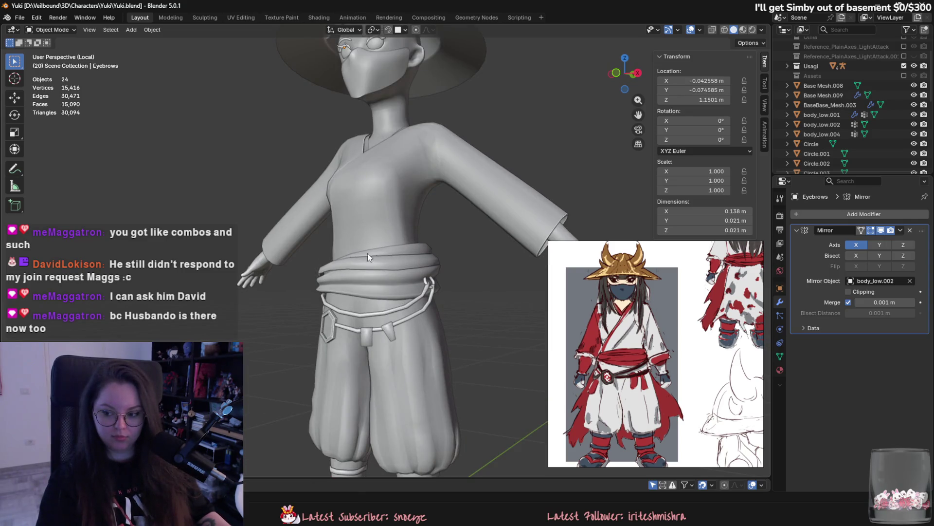
{"action": "middle_click_drag", "start_coordinate": [367, 253], "coordinate": [352, 264]}
{"action": "scroll", "coordinate": [351, 267], "scroll_direction": "down", "scroll_amount": 2}
{"action": "scroll", "coordinate": [349, 270], "scroll_direction": "down", "scroll_amount": 1}
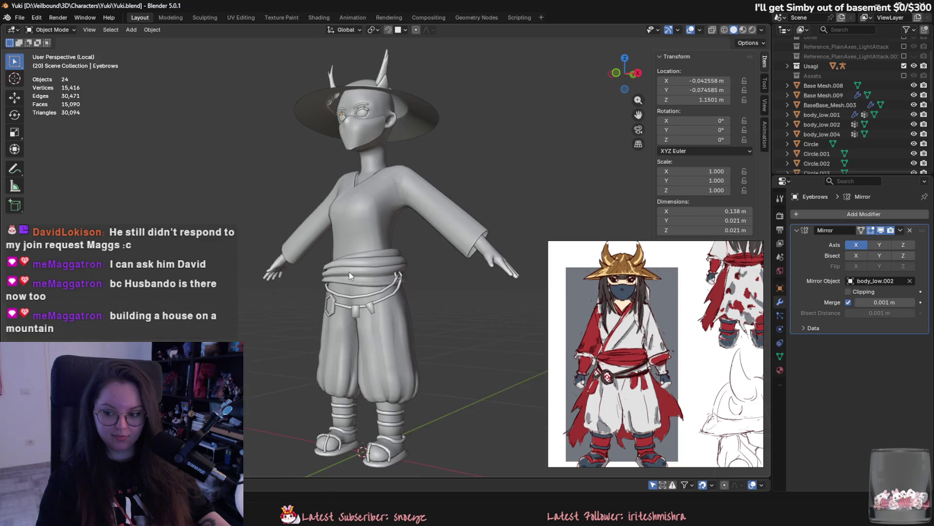
{"action": "middle_click_drag", "start_coordinate": [355, 270], "coordinate": [409, 261]}
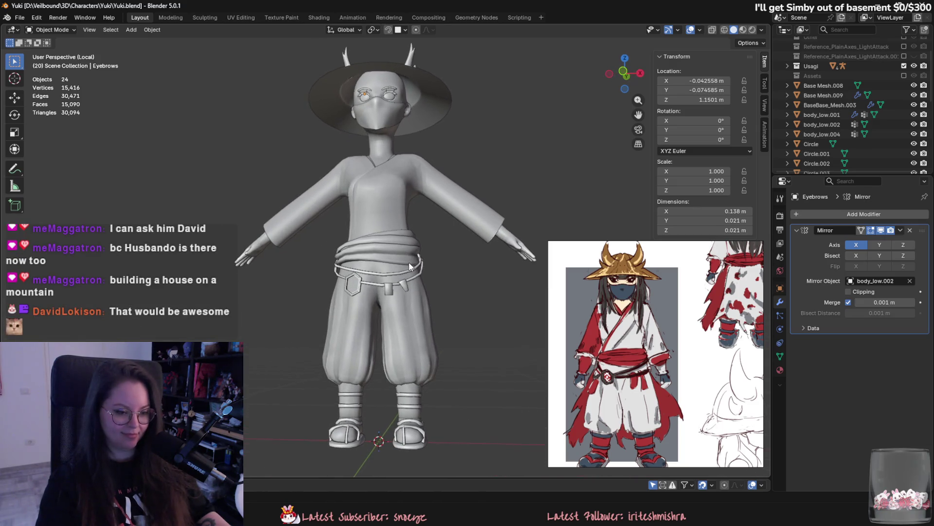
{"action": "scroll", "coordinate": [657, 341], "scroll_direction": "down", "scroll_amount": 1}
{"action": "middle_click_drag", "start_coordinate": [389, 399], "coordinate": [389, 428]}
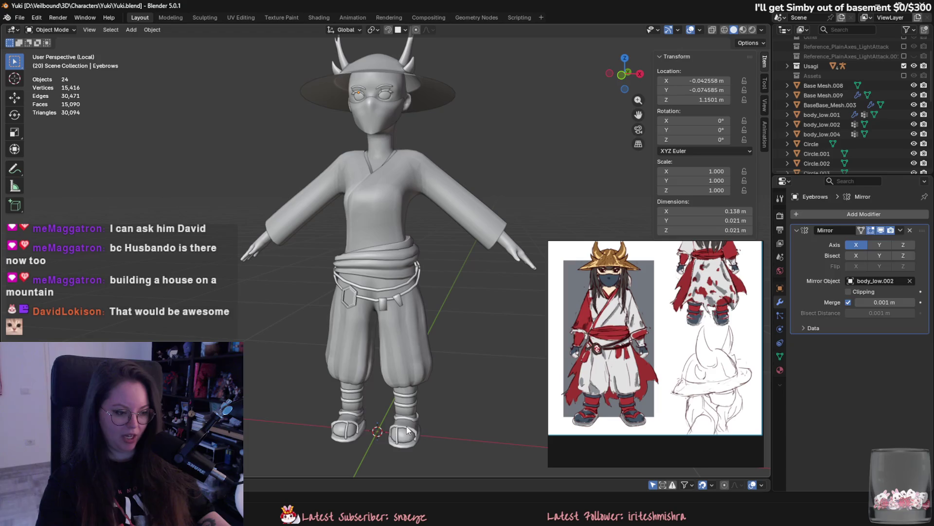
{"action": "left_click", "coordinate": [408, 429]}
{"action": "left_click", "coordinate": [411, 410]}
Orbit around the character, selecting the baggy pants and then the waist sash.
{"action": "middle_click_drag", "start_coordinate": [414, 409], "coordinate": [448, 352]}
{"action": "left_click", "coordinate": [409, 353]}
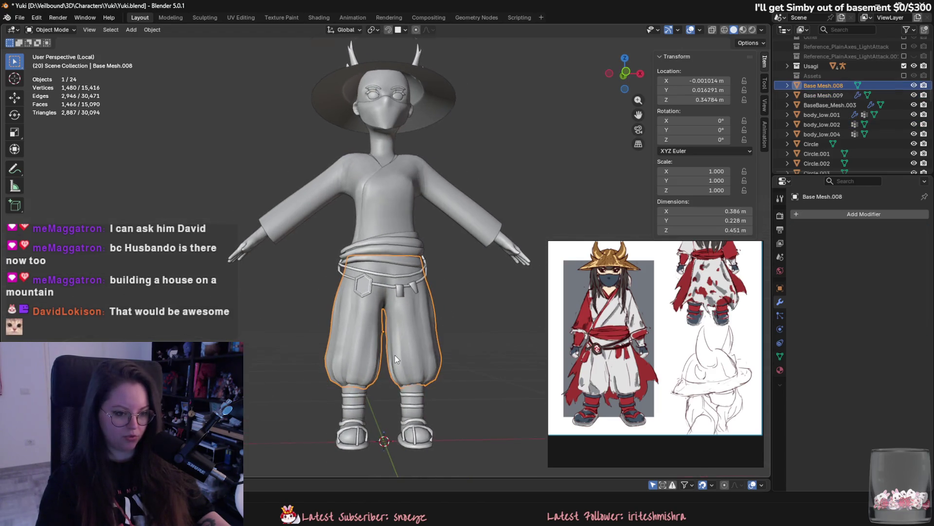
{"action": "scroll", "coordinate": [396, 354], "scroll_direction": "up", "scroll_amount": 2}
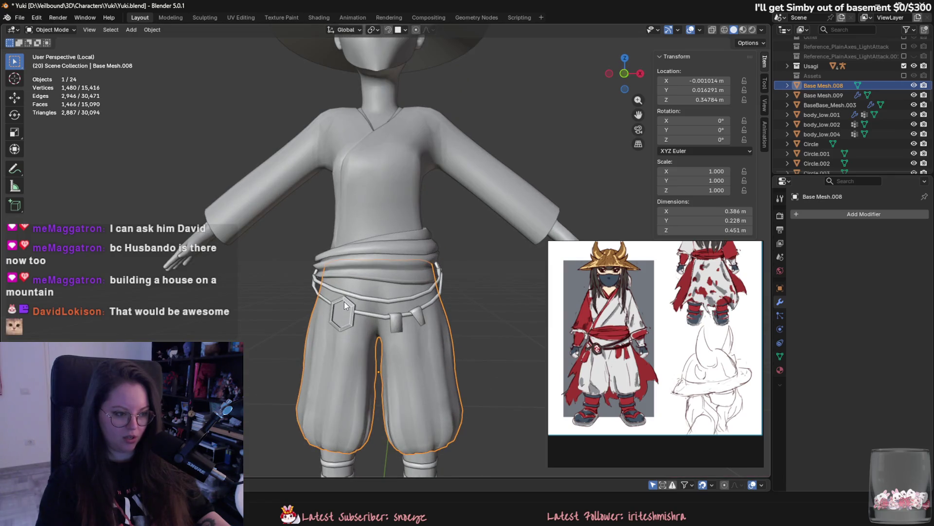
{"action": "left_click", "coordinate": [367, 271]}
{"action": "mouse_move", "coordinate": [366, 271]}
{"action": "middle_mouse_down"}
{"action": "mouse_move", "coordinate": [359, 302]}
{"action": "mouse_move", "coordinate": [375, 336]}
{"action": "middle_mouse_up"}
{"action": "scroll", "coordinate": [688, 345], "scroll_direction": "down", "scroll_amount": 2}
{"action": "middle_click_drag", "start_coordinate": [350, 288], "coordinate": [375, 302]}
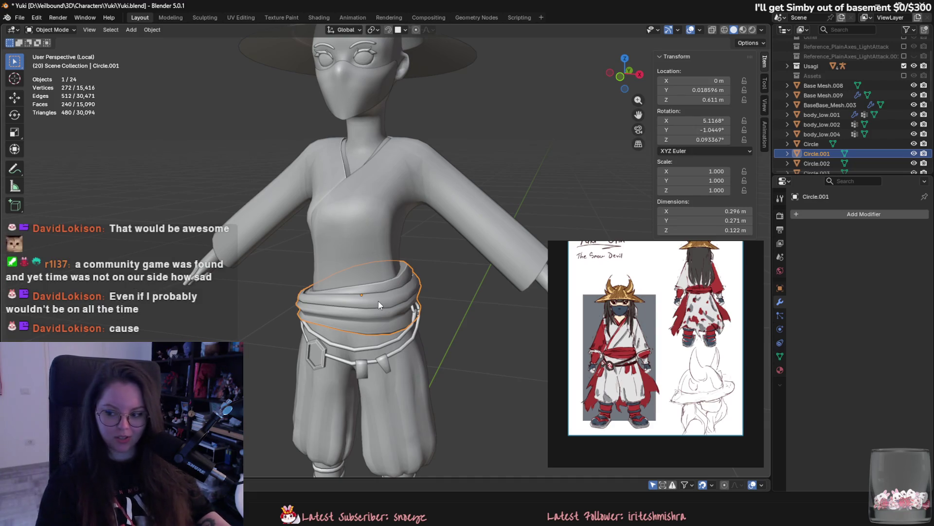
Select the shirt Plane.006, view it from the side, and move the reference image lower.
{"action": "left_click", "coordinate": [374, 290]}
{"action": "mouse_move", "coordinate": [374, 290]}
{"action": "middle_mouse_down"}
{"action": "mouse_move", "coordinate": [398, 237]}
{"action": "mouse_move", "coordinate": [424, 308]}
{"action": "middle_mouse_up"}
{"action": "mouse_move", "coordinate": [345, 256]}
{"action": "middle_mouse_down"}
{"action": "mouse_move", "coordinate": [381, 285]}
{"action": "mouse_move", "coordinate": [649, 175]}
{"action": "middle_mouse_up"}
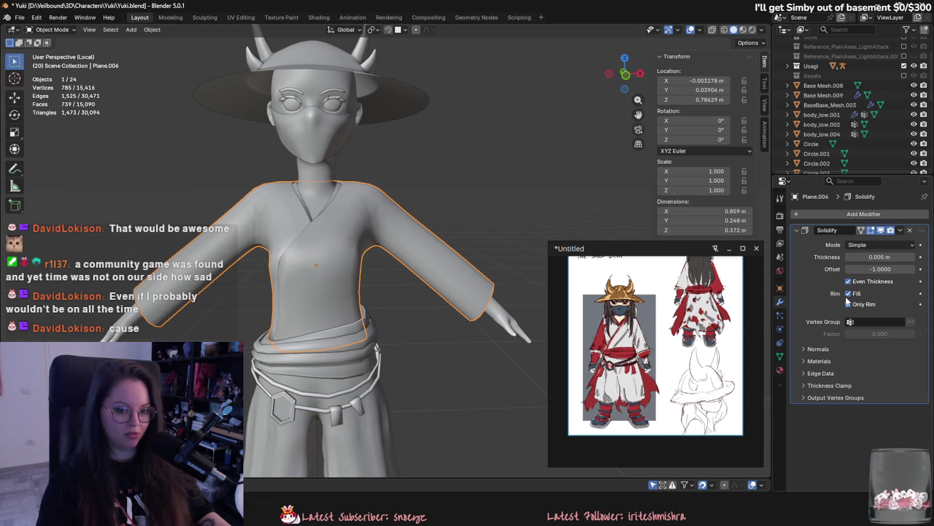
{"action": "left_click_drag", "start_coordinate": [706, 322], "coordinate": [710, 343]}
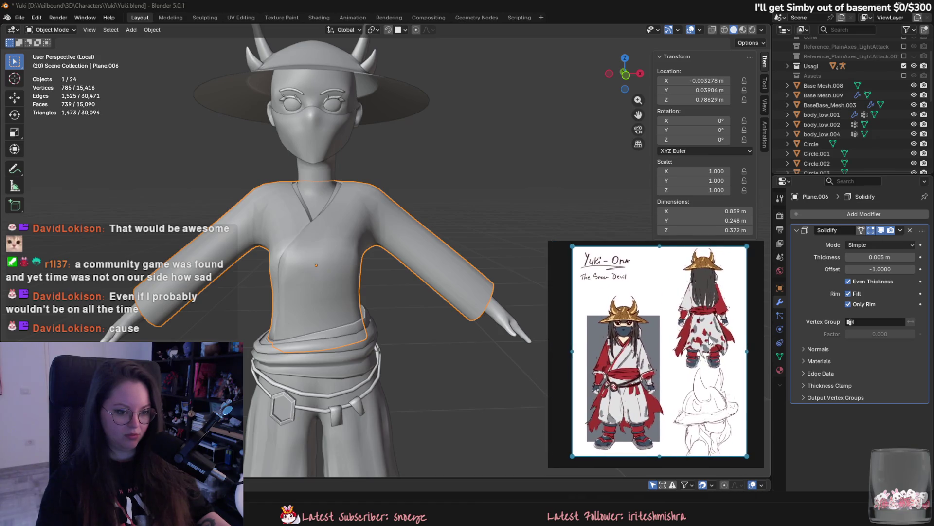
{"action": "mouse_move", "coordinate": [341, 291]}
{"action": "middle_mouse_down"}
{"action": "mouse_move", "coordinate": [376, 277]}
{"action": "mouse_move", "coordinate": [457, 284]}
{"action": "mouse_move", "coordinate": [422, 294]}
{"action": "mouse_move", "coordinate": [372, 293]}
{"action": "mouse_move", "coordinate": [435, 294]}
{"action": "mouse_move", "coordinate": [473, 279]}
{"action": "mouse_move", "coordinate": [462, 291]}
{"action": "middle_mouse_up"}
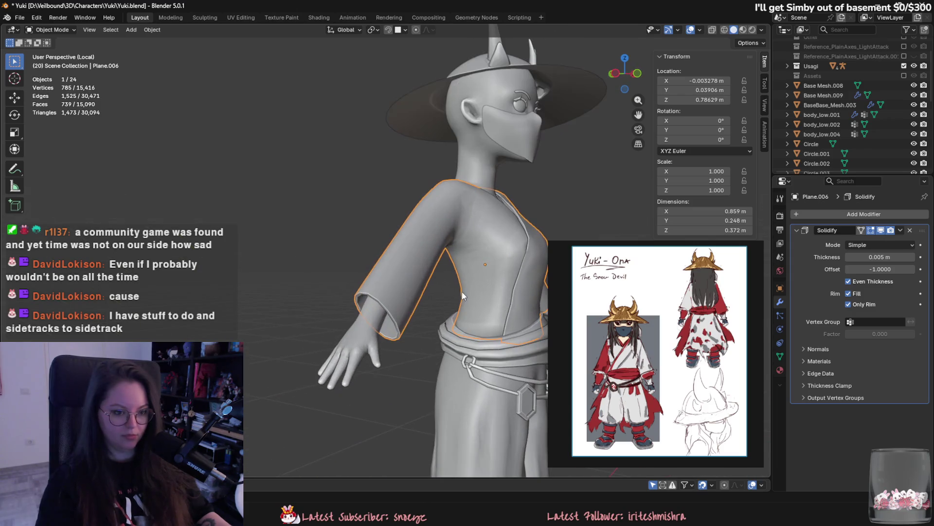
Apply the shirt's Solidify modifier and enter Edit Mode on the shirt mesh.
{"action": "key", "text": "Tab"}
{"action": "key", "text": "Tab"}
{"action": "mouse_move", "coordinate": [401, 315]}
{"action": "middle_mouse_down"}
{"action": "mouse_move", "coordinate": [391, 313]}
{"action": "mouse_move", "coordinate": [448, 258]}
{"action": "mouse_move", "coordinate": [395, 256]}
{"action": "mouse_move", "coordinate": [457, 293]}
{"action": "mouse_move", "coordinate": [404, 292]}
{"action": "middle_mouse_up"}
{"action": "left_click", "coordinate": [900, 230]}
{"action": "left_click", "coordinate": [890, 242]}
{"action": "key", "text": "Tab"}
{"action": "scroll", "coordinate": [395, 256], "scroll_direction": "down", "scroll_amount": 5}
Switch to face selection and view the right forearm from the side and below.
{"action": "scroll", "coordinate": [608, 336], "scroll_direction": "up", "scroll_amount": 2}
{"action": "scroll", "coordinate": [608, 336], "scroll_direction": "down", "scroll_amount": 2}
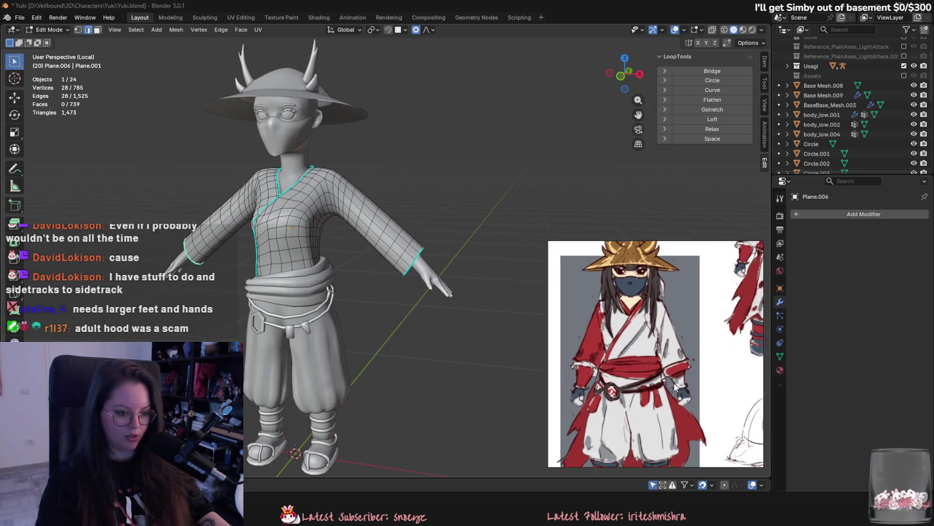
{"action": "scroll", "coordinate": [628, 360], "scroll_direction": "up", "scroll_amount": 2}
{"action": "scroll", "coordinate": [336, 274], "scroll_direction": "up", "scroll_amount": 5}
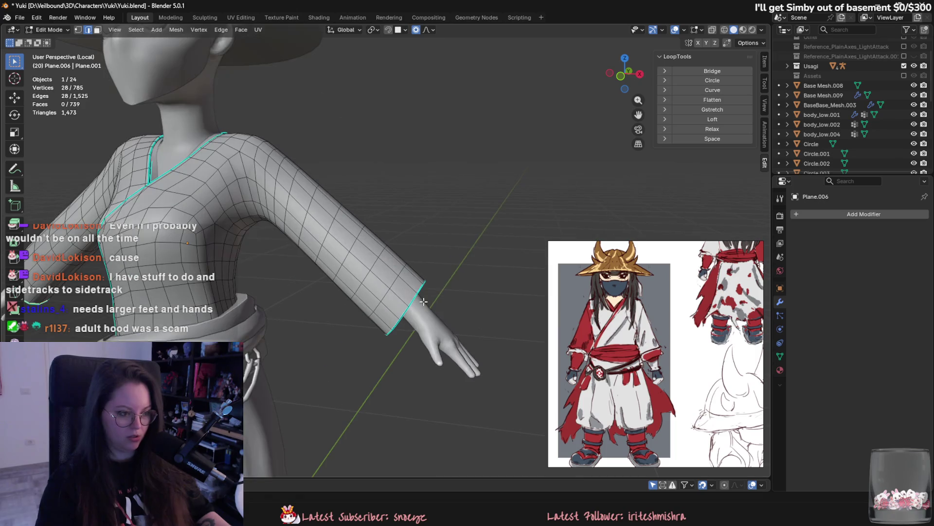
{"action": "middle_click_drag", "start_coordinate": [360, 266], "coordinate": [377, 257]}
{"action": "key", "text": "3"}
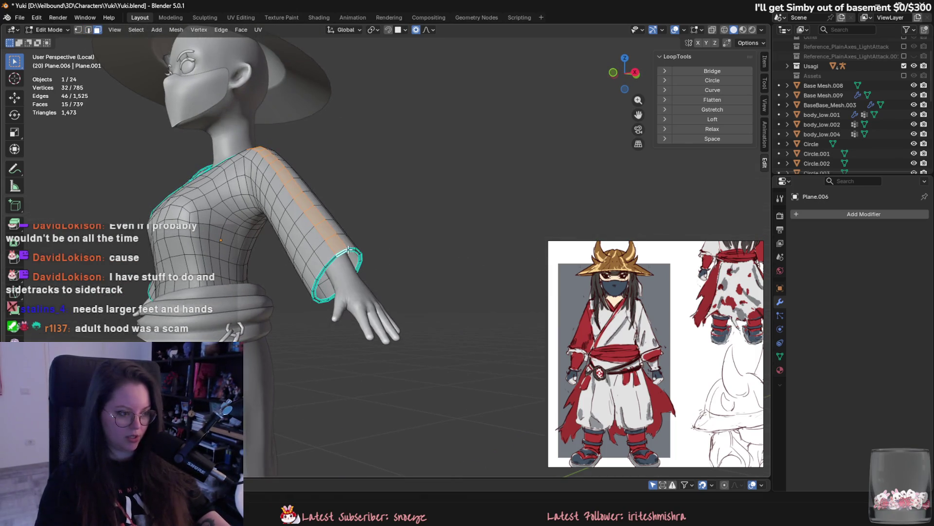
{"action": "scroll", "coordinate": [348, 232], "scroll_direction": "up", "scroll_amount": 3}
{"action": "middle_click_drag", "start_coordinate": [349, 232], "coordinate": [436, 321]}
Delete the wrist ring of faces at the end of the sleeve.
{"action": "scroll", "coordinate": [392, 278], "scroll_direction": "down", "scroll_amount": 4}
{"action": "scroll", "coordinate": [436, 321], "scroll_direction": "up", "scroll_amount": 2}
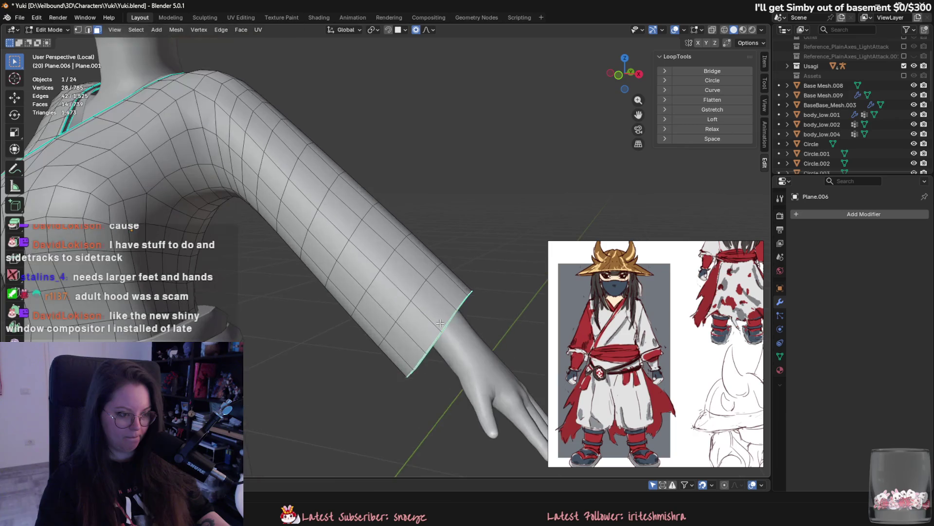
{"action": "right_click", "coordinate": [409, 292]}
{"action": "mouse_move", "coordinate": [438, 291]}
{"action": "left_click", "coordinate": [482, 352]}
{"action": "right_click", "coordinate": [477, 382]}
{"action": "left_click", "coordinate": [459, 375]}
Select the sleeve-end vertex loop and slide it up the arm to shorten the sleeve.
{"action": "key", "text": "1"}
{"action": "middle_click_drag", "start_coordinate": [460, 374], "coordinate": [428, 355]}
{"action": "scroll", "coordinate": [427, 355], "scroll_direction": "down", "scroll_amount": 2}
{"action": "left_click", "coordinate": [420, 292], "text": "alt"}
{"action": "mouse_move", "coordinate": [419, 292]}
{"action": "middle_mouse_down"}
{"action": "mouse_move", "coordinate": [487, 316]}
{"action": "mouse_move", "coordinate": [389, 296]}
{"action": "middle_mouse_up"}
{"action": "key", "text": "g"}
{"action": "key", "text": "g"}
{"action": "left_click", "coordinate": [492, 319]}
{"action": "scroll", "coordinate": [423, 302], "scroll_direction": "up", "scroll_amount": 2}
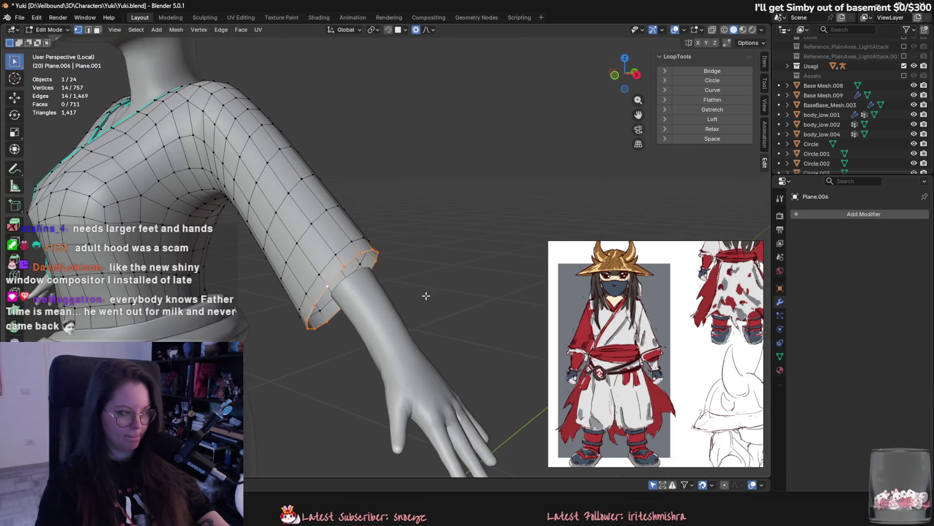
Turn off proportional editing, then extrude the sleeve-end loop and scale it inward for a hem.
{"action": "left_click", "coordinate": [416, 29]}
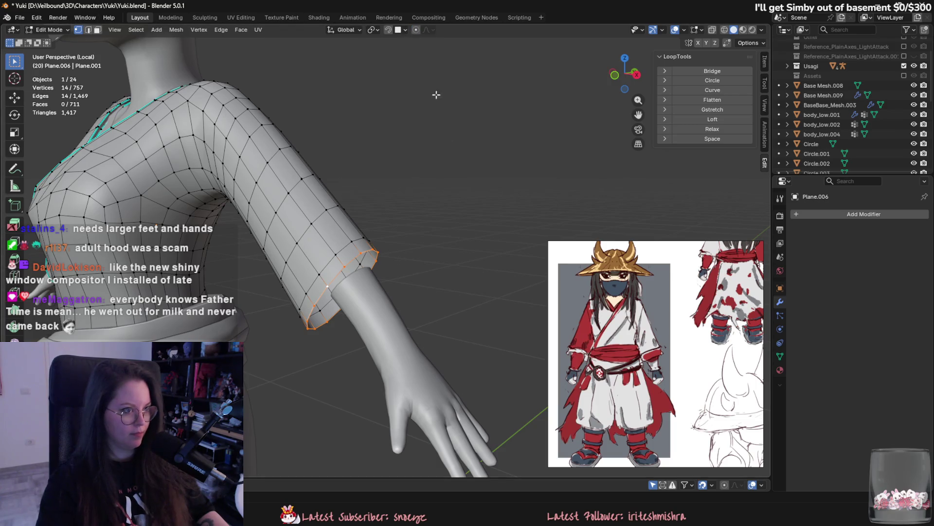
{"action": "key", "text": "e"}
{"action": "key", "text": "s"}
{"action": "left_click", "coordinate": [434, 249]}
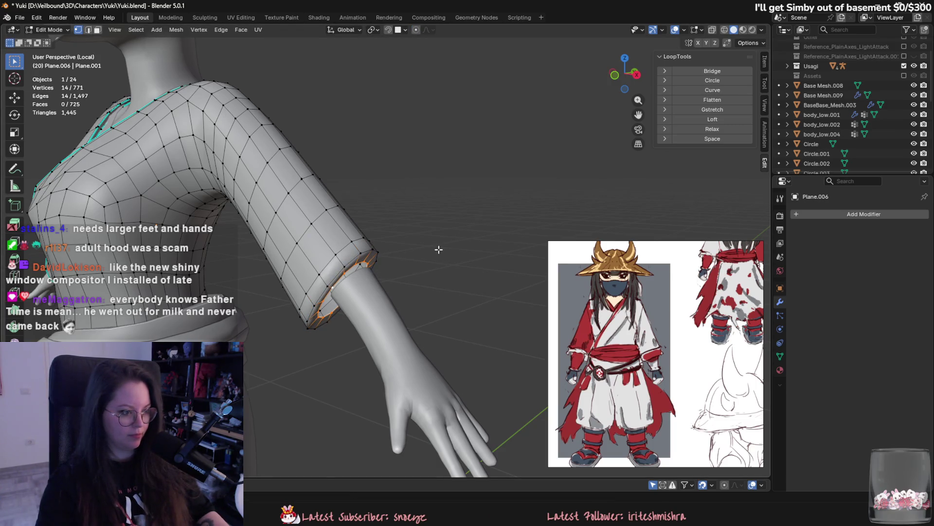
{"action": "scroll", "coordinate": [438, 250], "scroll_direction": "up", "scroll_amount": 2}
{"action": "middle_click_drag", "start_coordinate": [467, 250], "coordinate": [460, 246]}
Extrude the sleeve end again along Y to form the inner sleeve.
{"action": "key", "text": "e"}
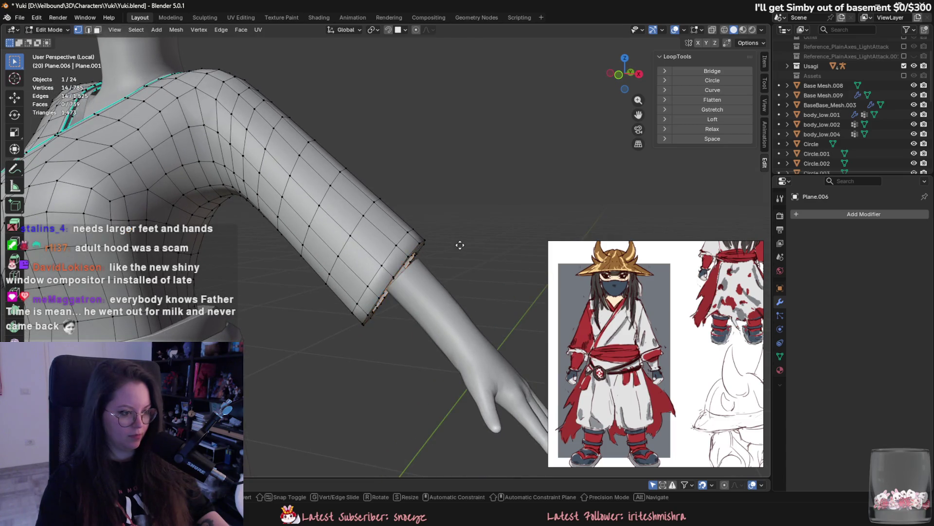
{"action": "mouse_move", "coordinate": [544, 346]}
{"action": "middle_mouse_down", "text": "alt"}
{"action": "mouse_move", "coordinate": [382, 309]}
{"action": "mouse_move", "coordinate": [407, 307]}
{"action": "mouse_move", "coordinate": [344, 277]}
{"action": "middle_mouse_up", "text": "alt"}
{"action": "key", "text": "y"}
{"action": "left_click", "coordinate": [407, 306]}
Widen the cuff loops by scaling along X and Y to flare the sleeve opening.
{"action": "left_click", "coordinate": [347, 277], "text": "alt"}
{"action": "key", "text": "s"}
{"action": "key", "text": "x"}
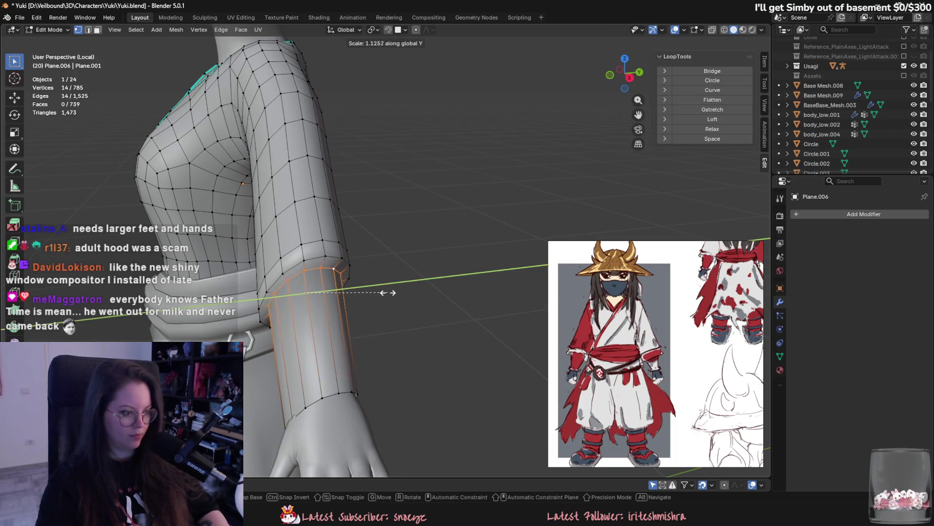
{"action": "key", "text": "Escape"}
{"action": "middle_click_drag", "start_coordinate": [389, 233], "coordinate": [298, 267]}
{"action": "left_click", "coordinate": [299, 266], "text": "alt"}
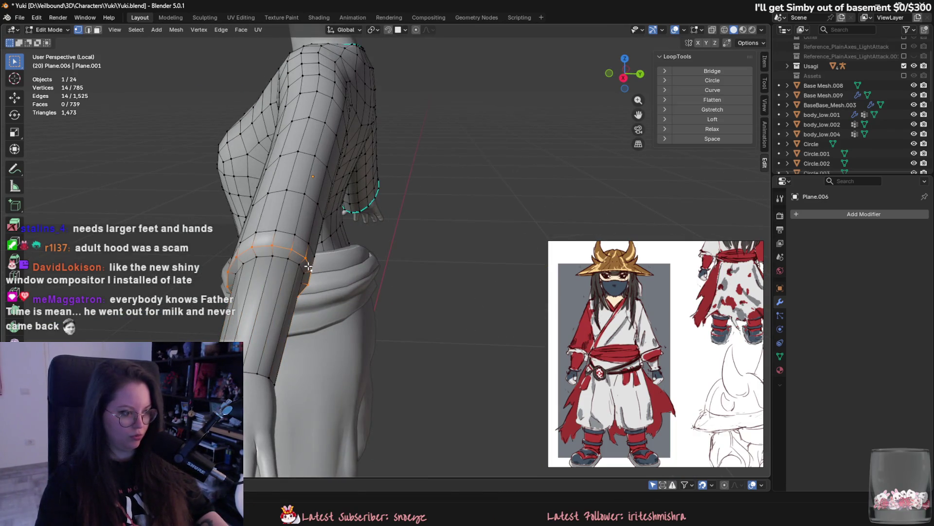
{"action": "key", "text": "s"}
{"action": "key", "text": "y"}
{"action": "left_click", "coordinate": [297, 237]}
{"action": "key", "text": "s"}
{"action": "key", "text": "y"}
{"action": "key", "text": "Escape"}
{"action": "middle_click_drag", "start_coordinate": [375, 260], "coordinate": [419, 310]}
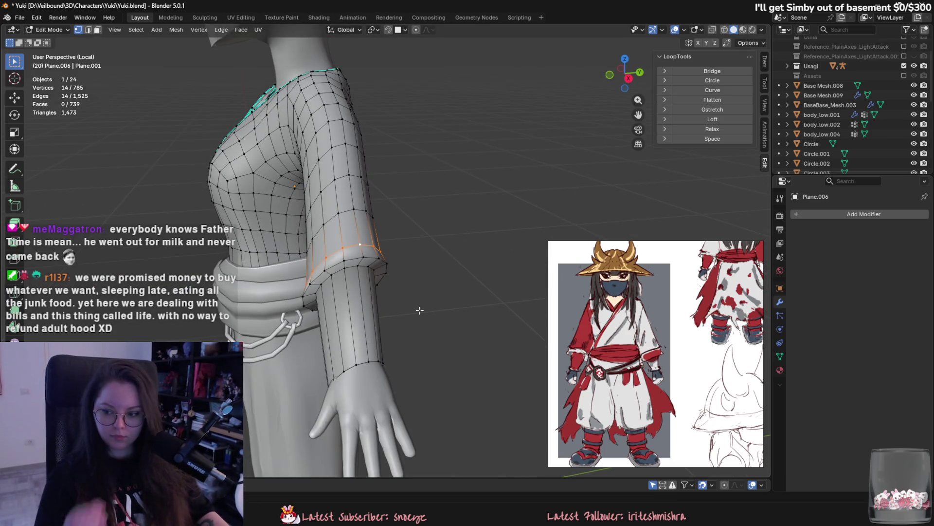
Return the kimono top to Object Mode to see the whole model with shortened sleeves.
{"action": "key", "text": "Tab"}
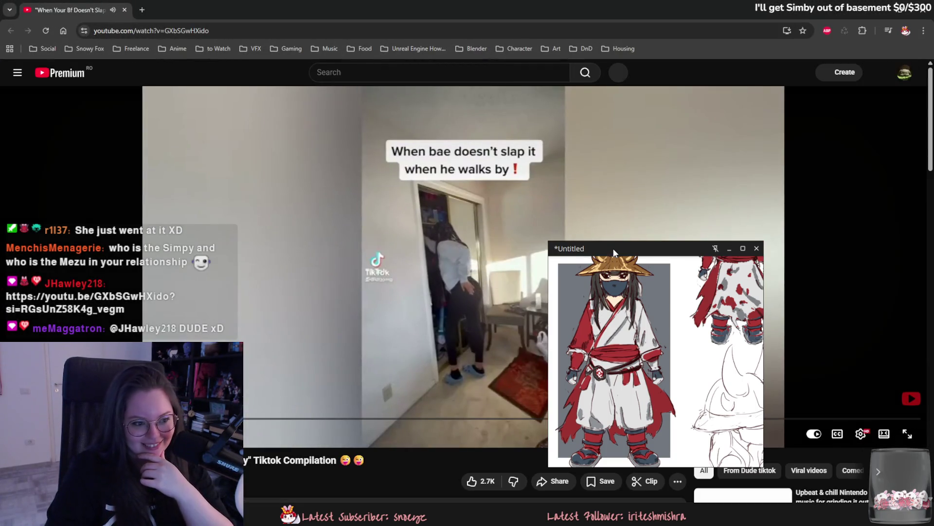
Move the concept art reference down to the right and return to the Yuki scene in Blender.
{"action": "left_click_drag", "start_coordinate": [613, 248], "coordinate": [748, 305]}
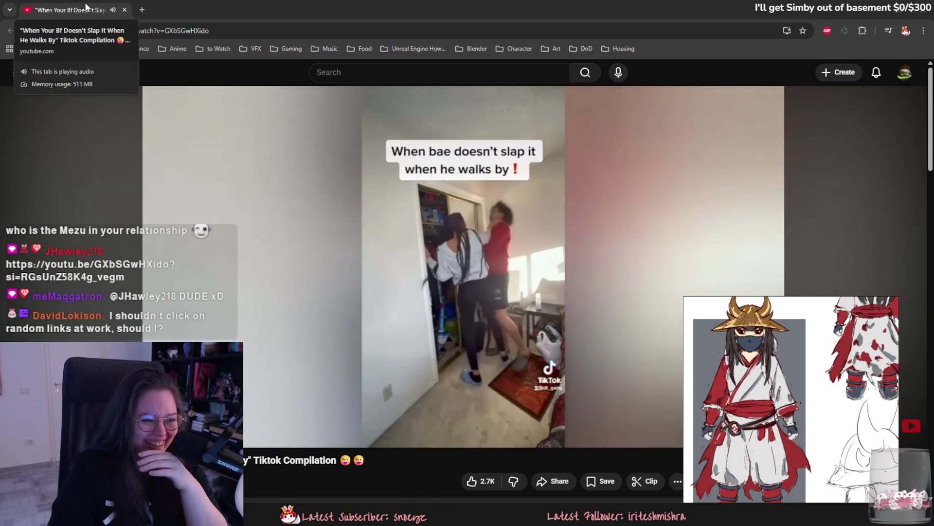
{"action": "key", "text": "alt+Tab"}
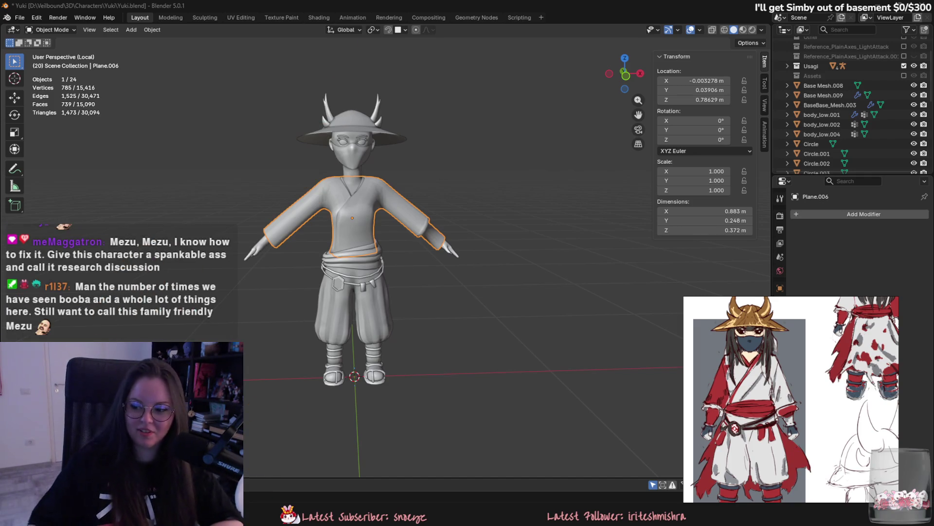
{"action": "mouse_move", "coordinate": [256, 259]}
{"action": "middle_mouse_down"}
{"action": "mouse_move", "coordinate": [512, 250]}
{"action": "mouse_move", "coordinate": [498, 247]}
{"action": "mouse_move", "coordinate": [550, 257]}
{"action": "mouse_move", "coordinate": [488, 244]}
{"action": "middle_mouse_up"}
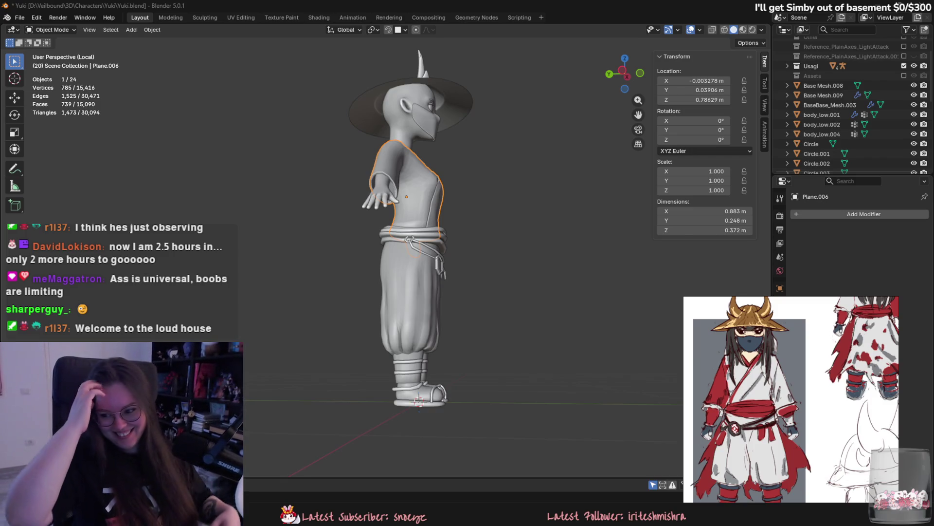
{"action": "mouse_move", "coordinate": [418, 209]}
{"action": "middle_mouse_down"}
{"action": "mouse_move", "coordinate": [465, 223]}
{"action": "mouse_move", "coordinate": [489, 266]}
{"action": "mouse_move", "coordinate": [501, 259]}
{"action": "middle_mouse_up"}
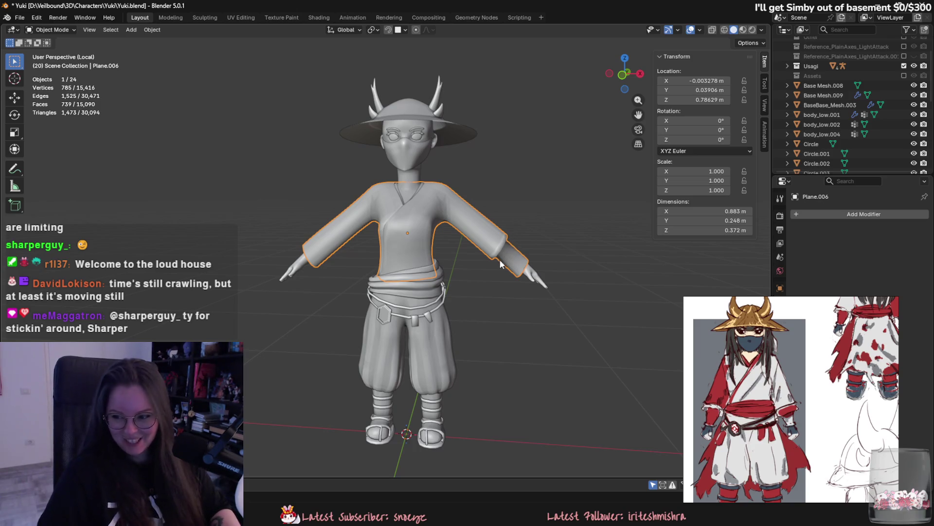
{"action": "middle_click_drag", "start_coordinate": [483, 278], "coordinate": [486, 314]}
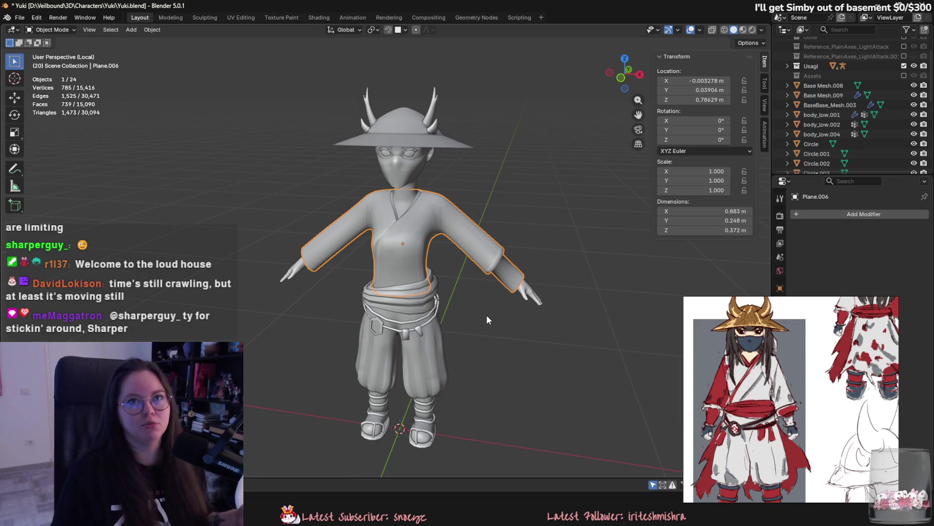